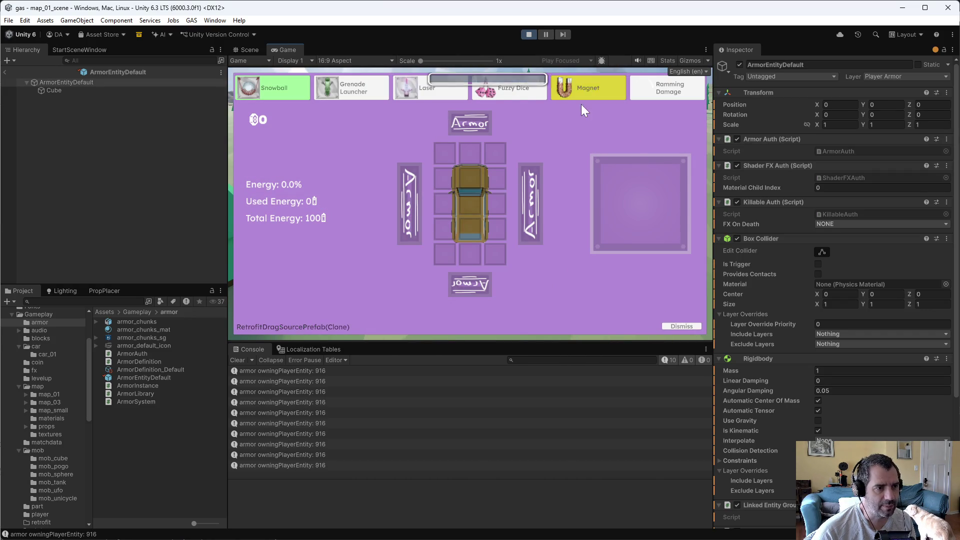
Step: Place the Magnet and Fuzzy Dice cards on the car's slot grid and close the retrofit screen
mouse_move(575, 89)
left_mouse_down()
mouse_move(563, 158)
mouse_move(515, 186)
mouse_move(481, 181)
mouse_move(469, 158)
mouse_move(467, 181)
left_mouse_up()
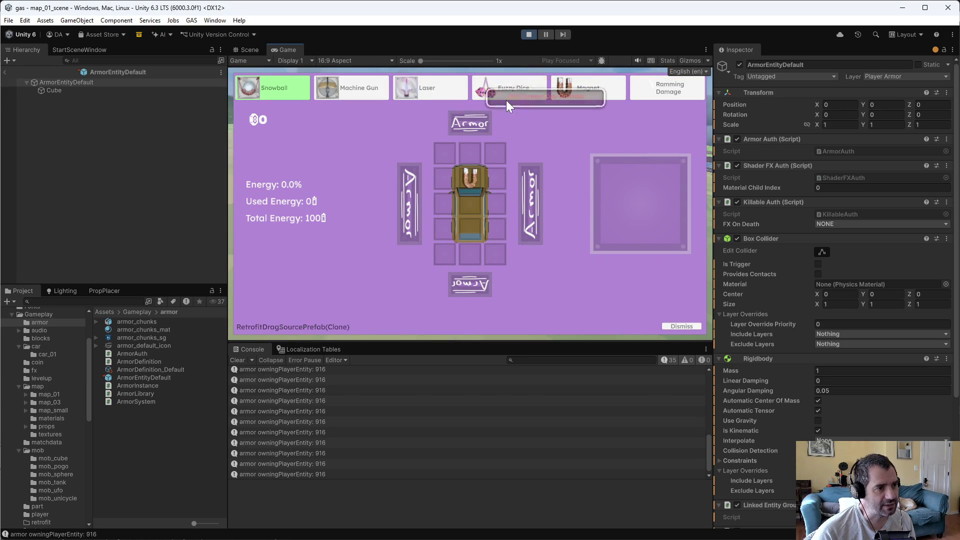
mouse_move(506, 100)
left_mouse_down()
mouse_move(551, 125)
mouse_move(461, 222)
mouse_move(486, 209)
mouse_move(473, 208)
left_mouse_up()
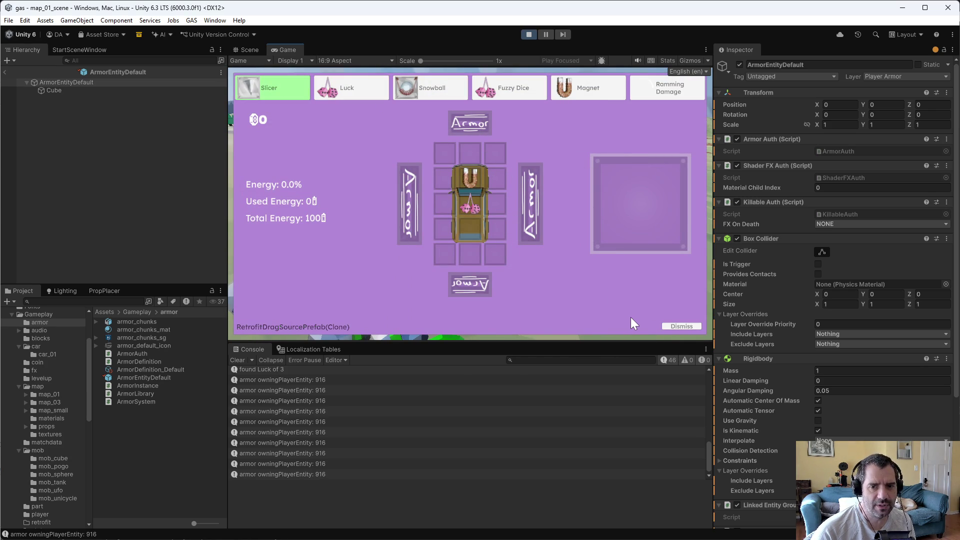
left_click(684, 326)
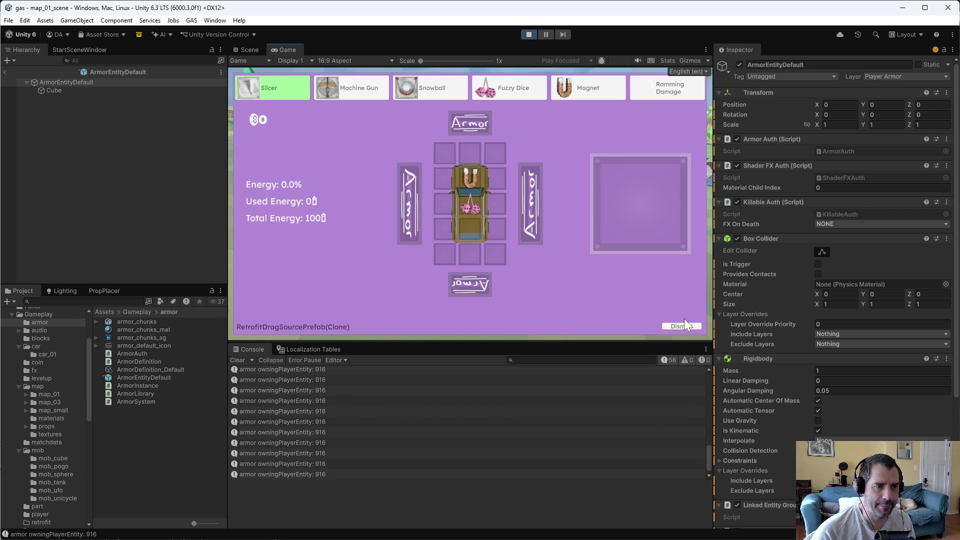
Step: Dismiss the remaining retrofit and level-up panels, then stop the test run
left_click(685, 327)
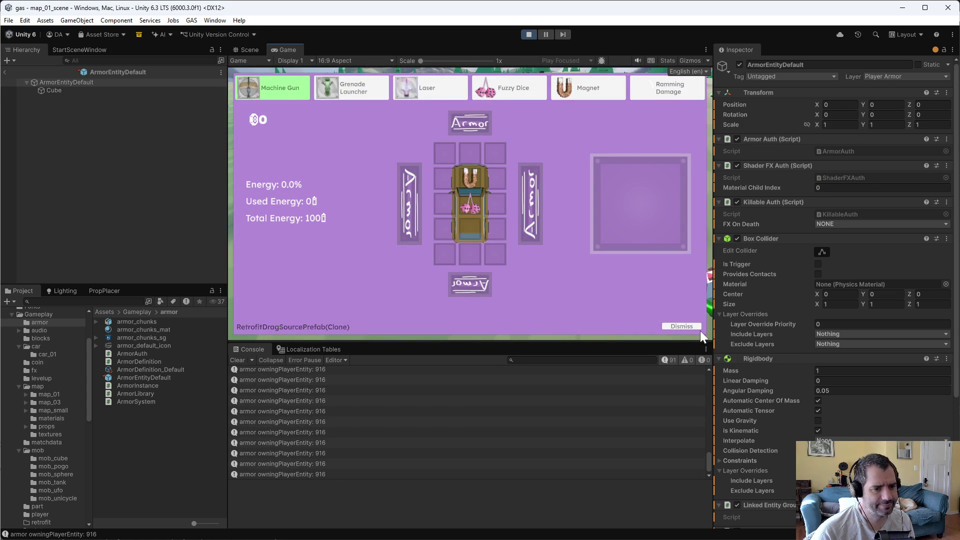
left_click(688, 330)
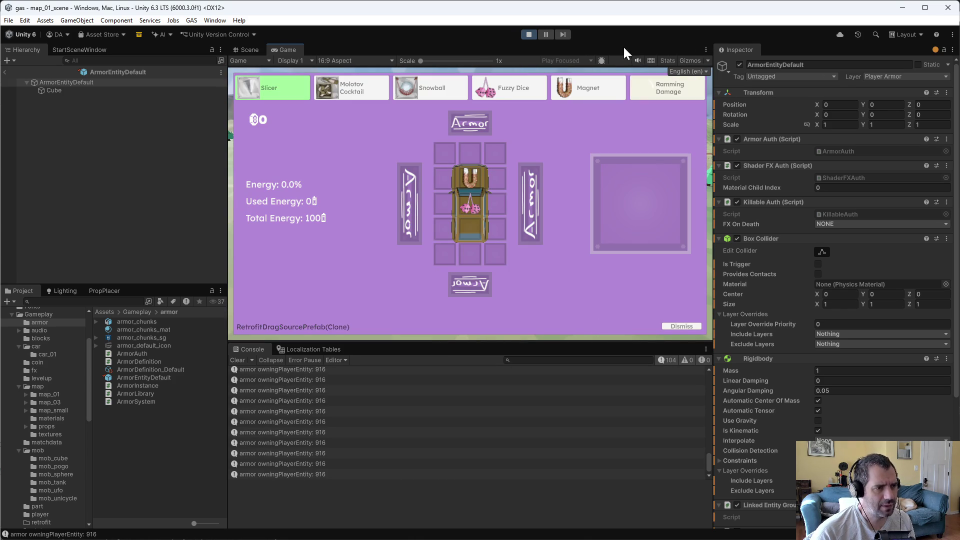
left_click(527, 33)
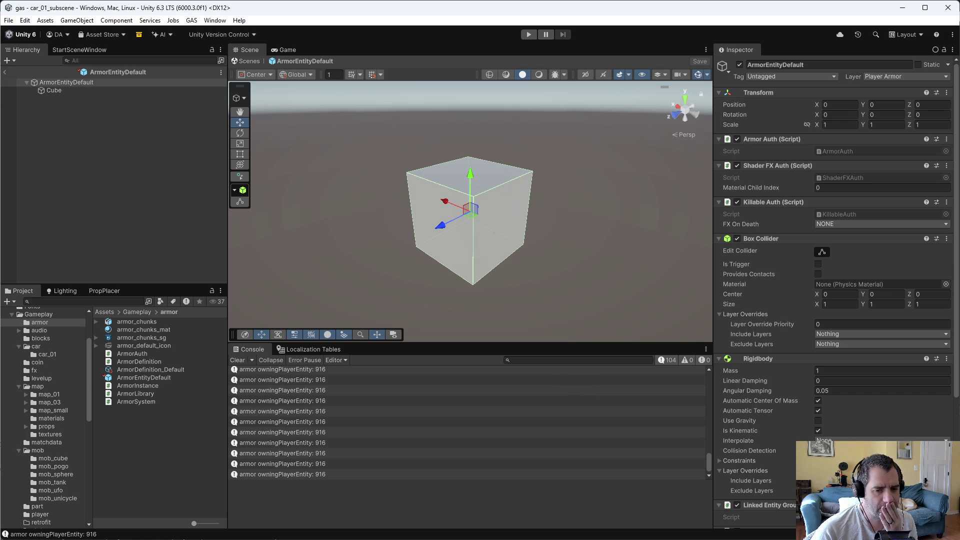
Step: Delete the armor owningPlayerEntity Debug.Log line in MobCollisionHitSystem.cs, save, and return to Unity
key("alt+Tab")
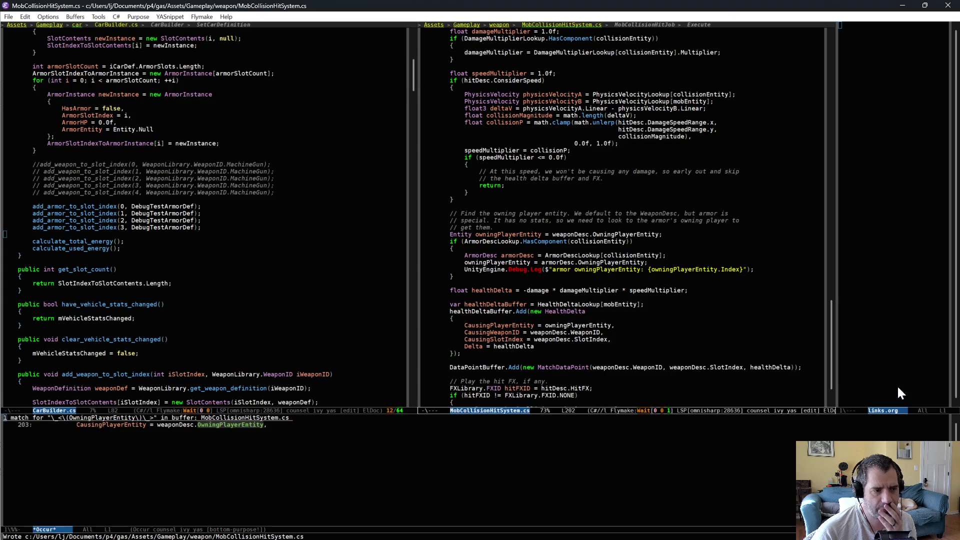
left_click(559, 272)
key("ctrl+w")
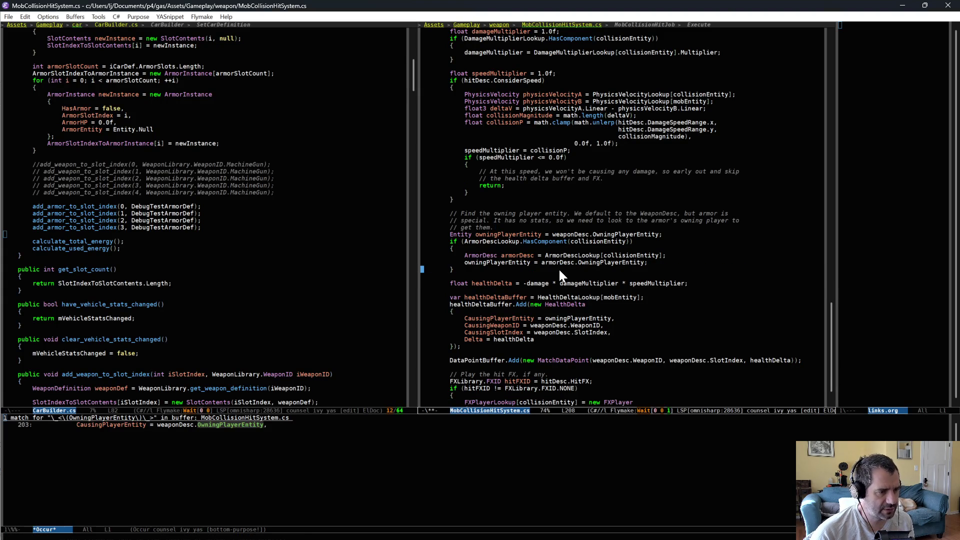
key("ctrl+x")
key("ctrl+s")
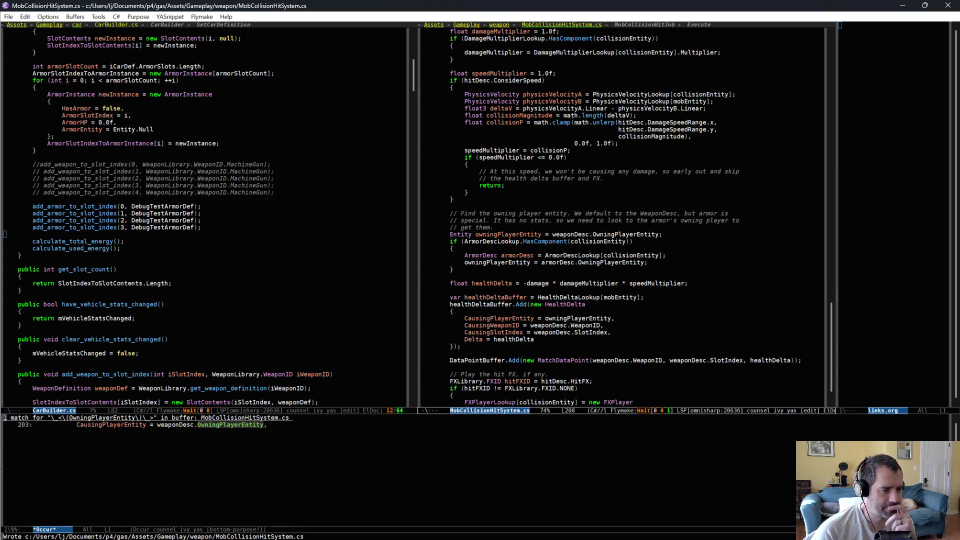
key("alt+Tab")
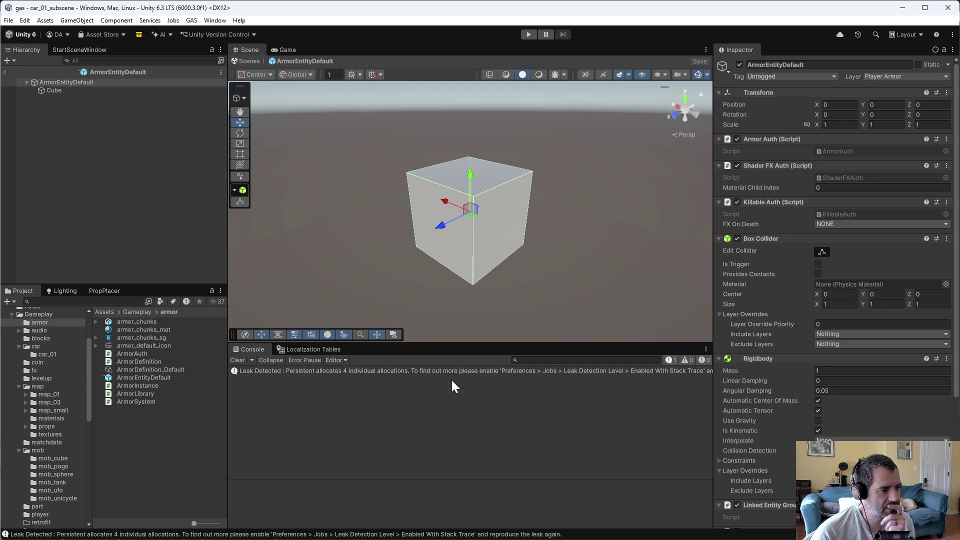
left_click(179, 426)
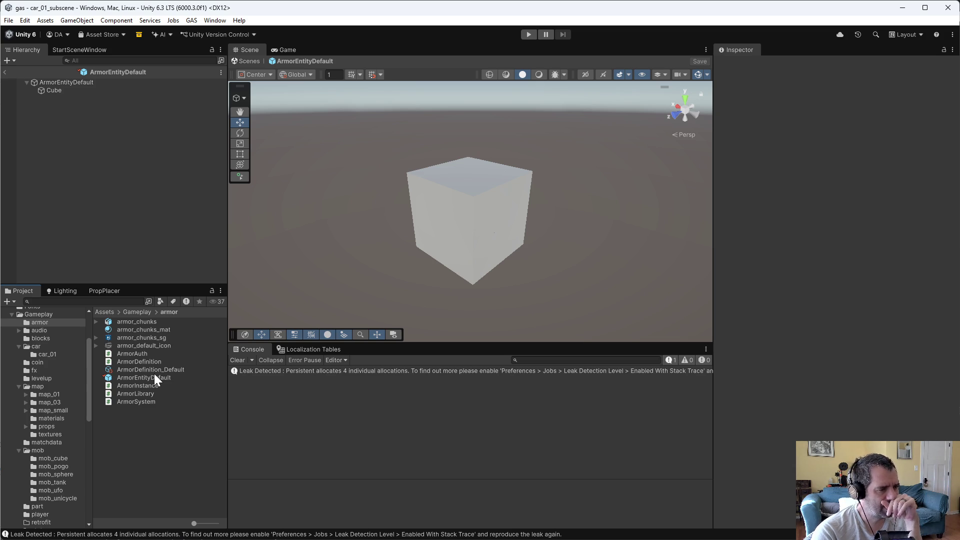
left_click(450, 241)
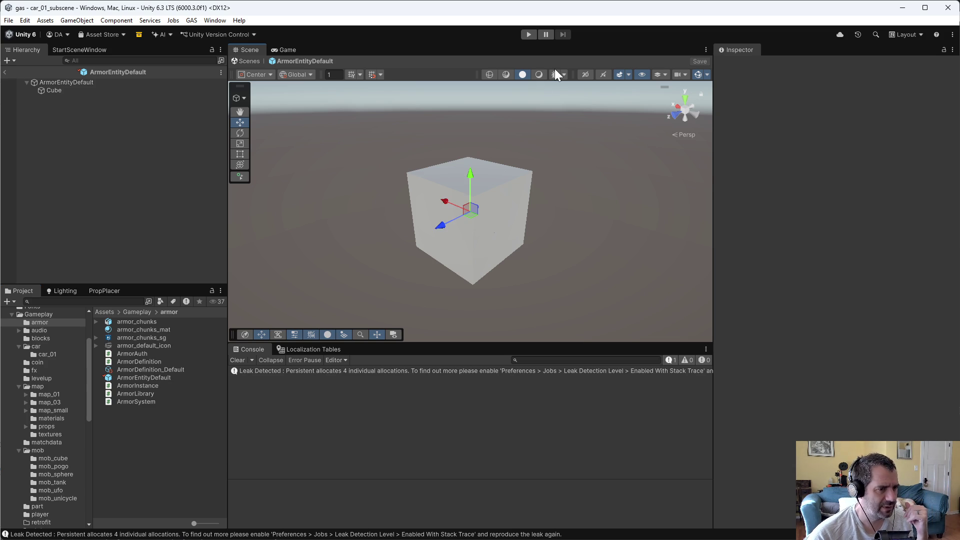
left_click(504, 74)
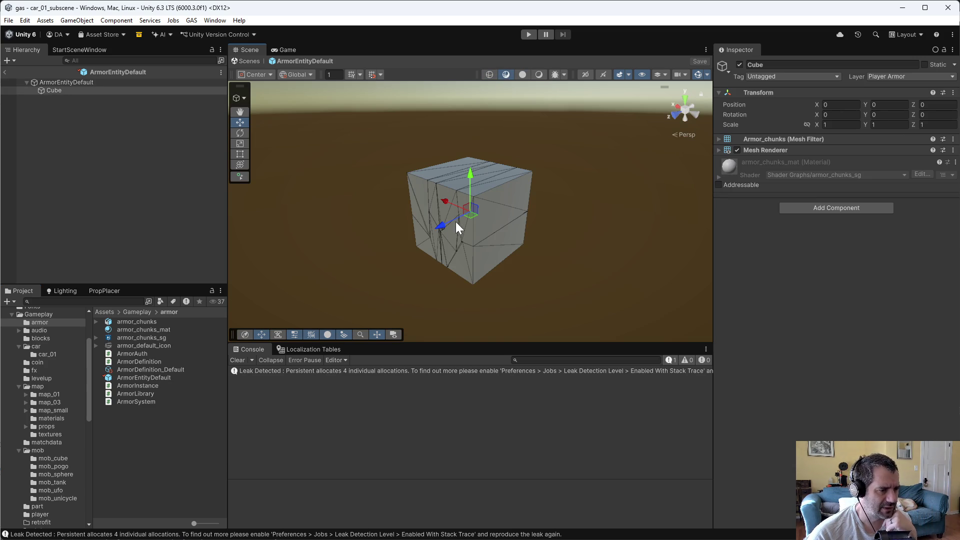
left_click(522, 74)
left_click(167, 489)
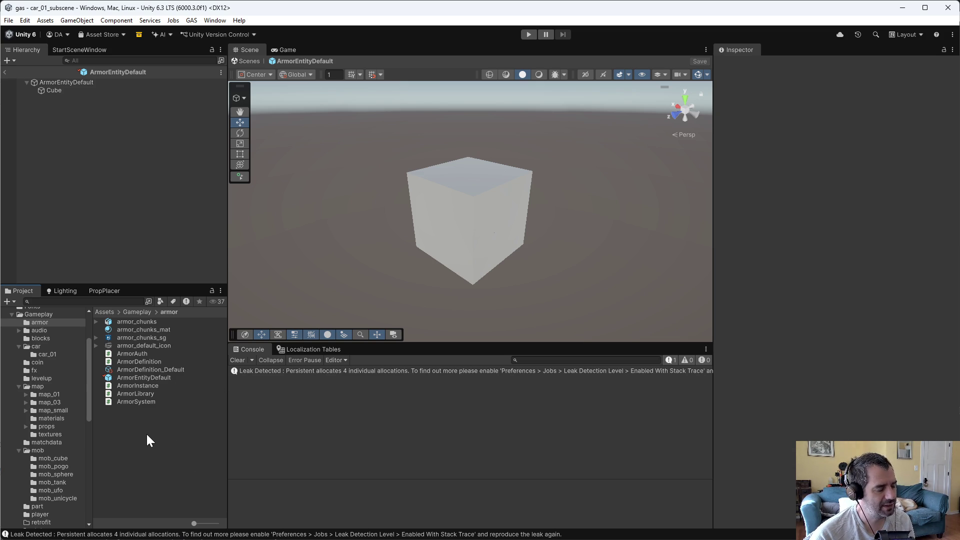
Step: Rename the ArmorEntityDefault prefab to ArmorEntity_Steel
left_click(143, 378)
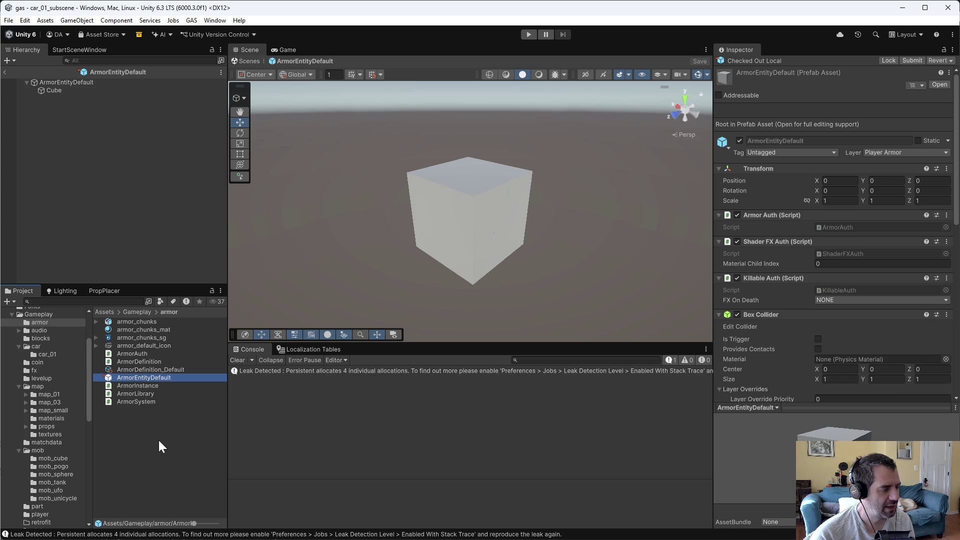
left_click(110, 445)
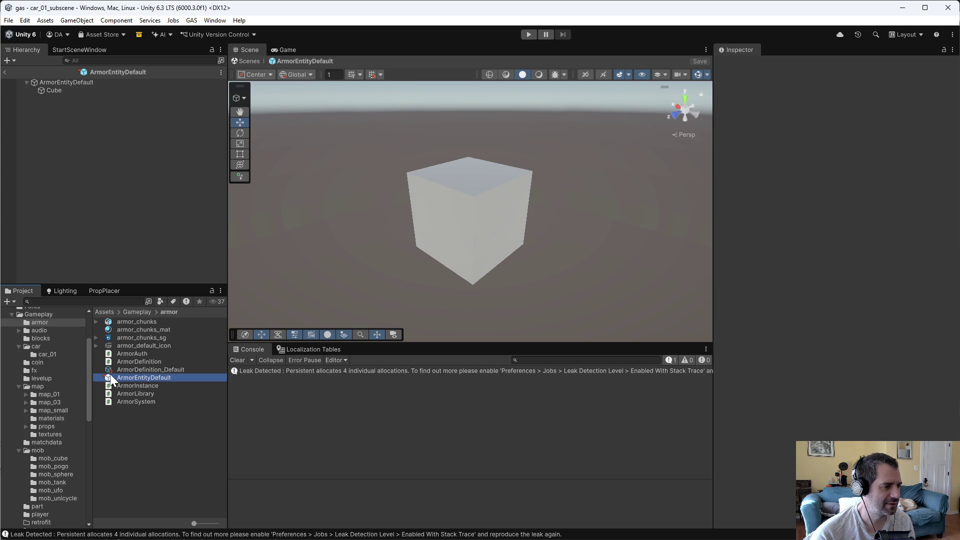
left_click(144, 378)
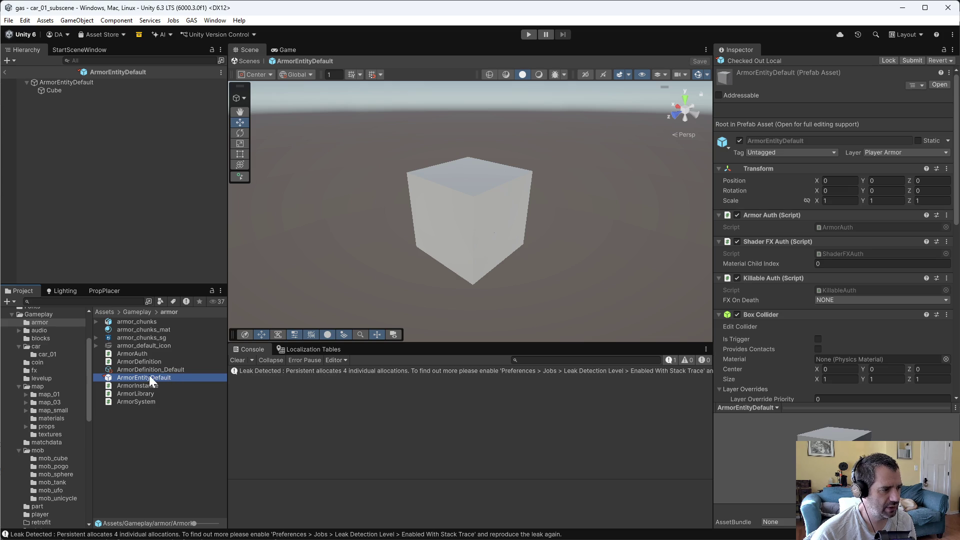
double_click(149, 376)
type("_Steel")
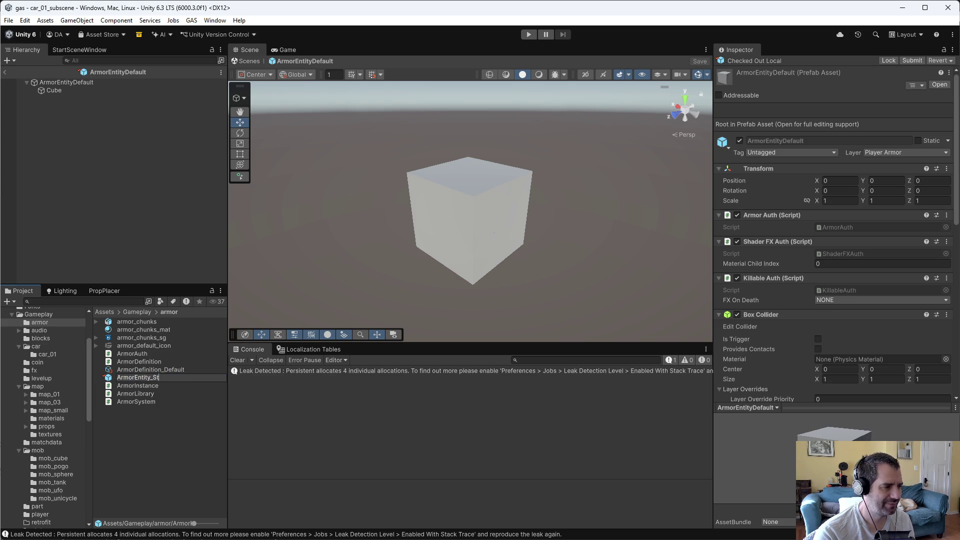
key("Return")
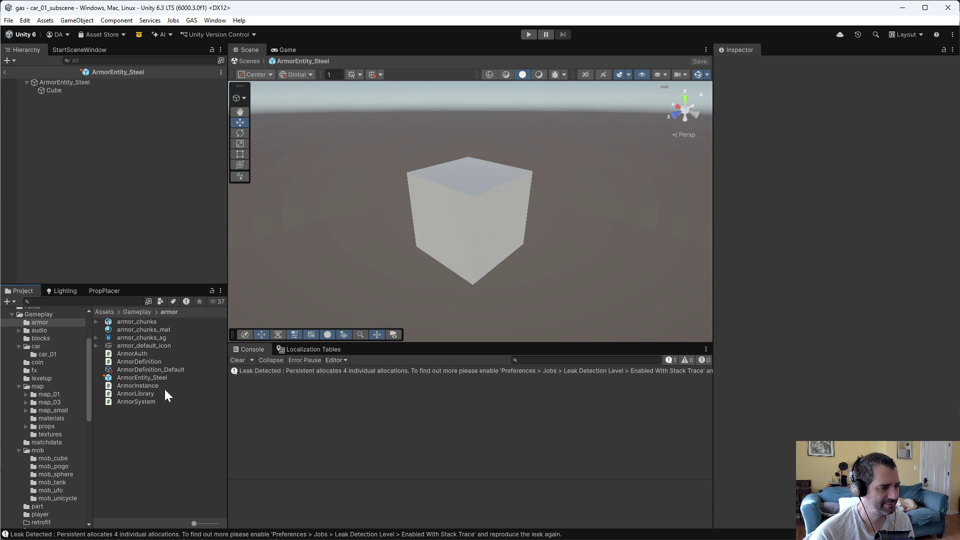
Step: Duplicate the Steel prefab and name the copy ArmorEntity_Spiked
left_click(163, 378)
scroll(851, 320, "down", 8)
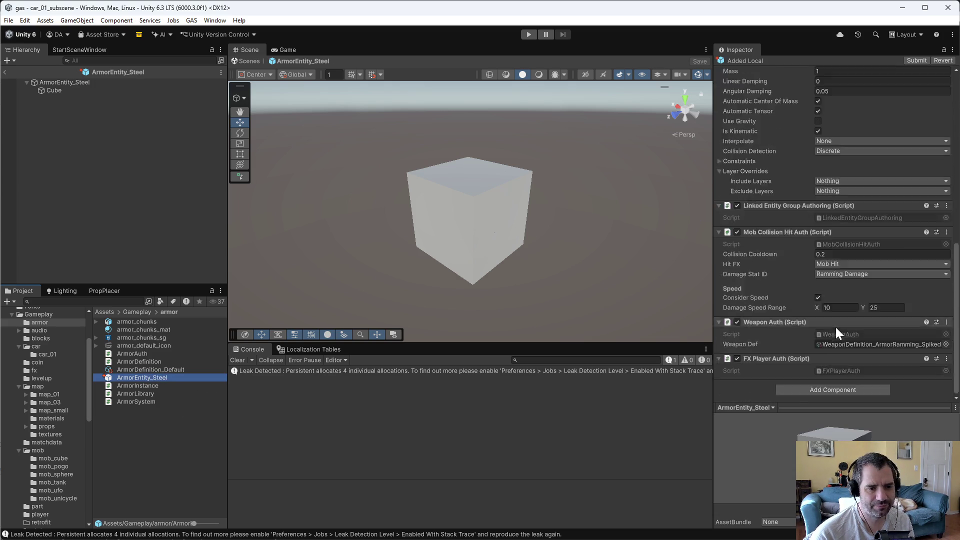
key("ctrl+d")
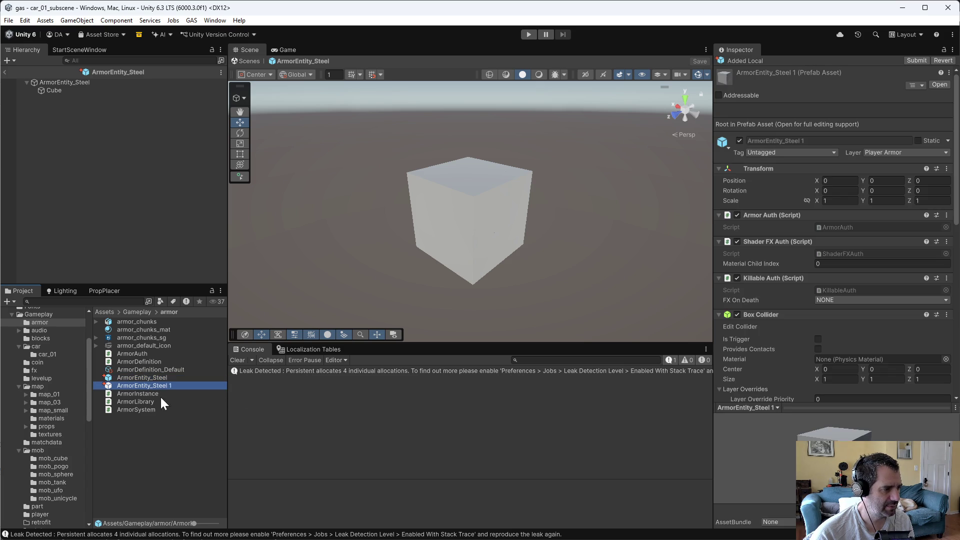
left_click(157, 384)
left_click_drag(121, 385, 236, 383)
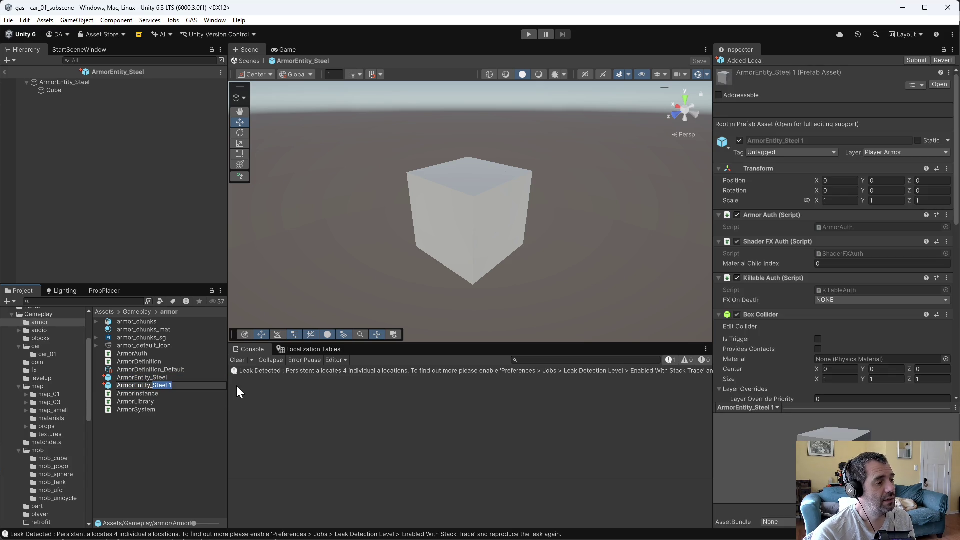
type("piked")
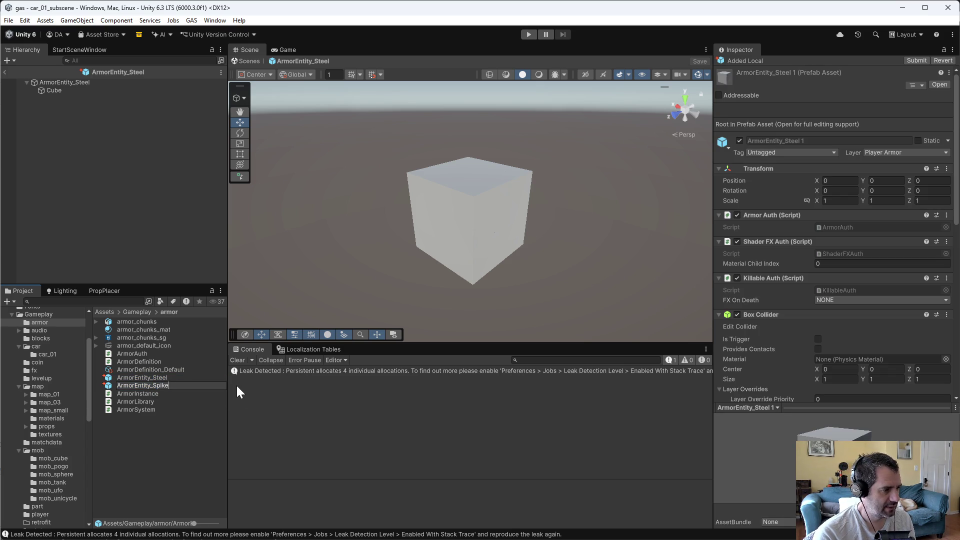
key("Return")
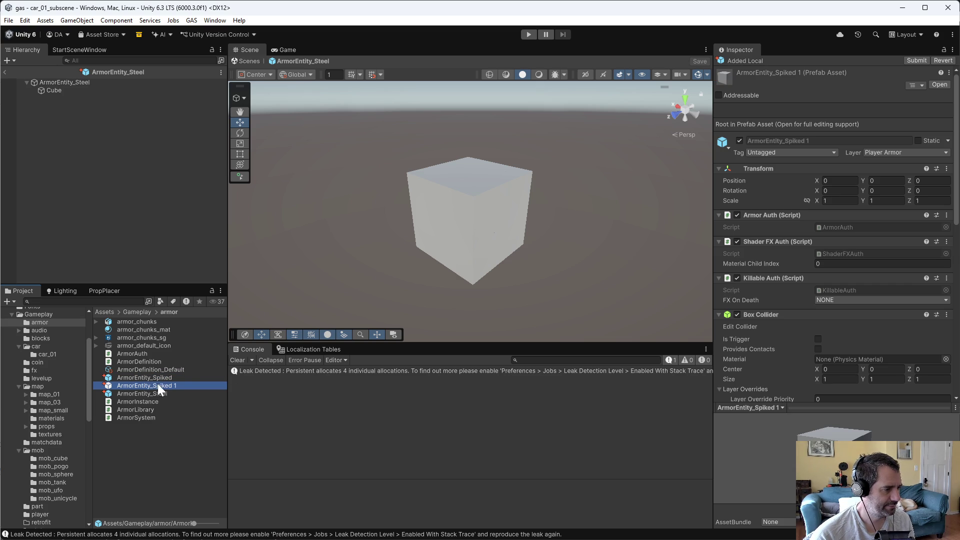
Step: Add another copy named ArmorEntity_Razorwire
key("F2")
key("BackSpace")
key("BackSpace")
key("BackSpace")
type("Ra")
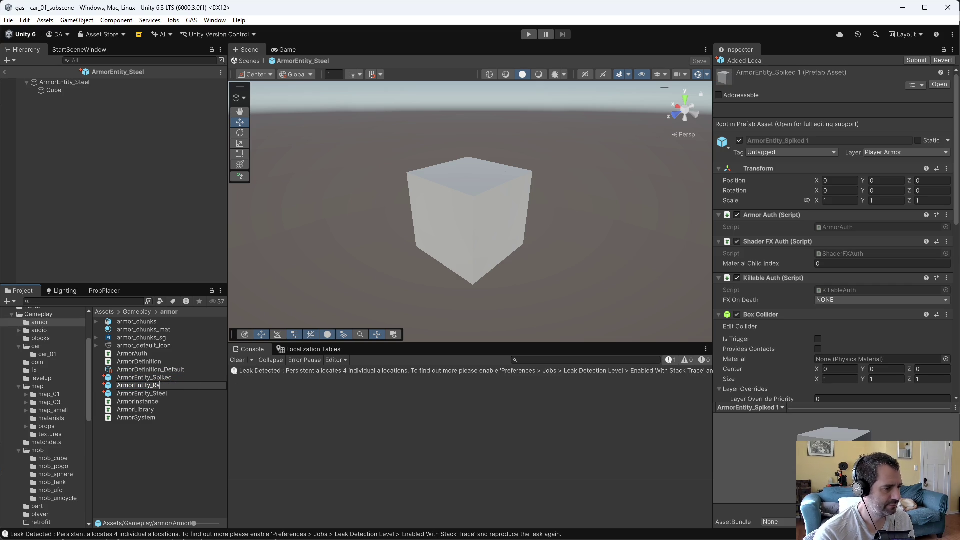
type("zorwire")
key("Return")
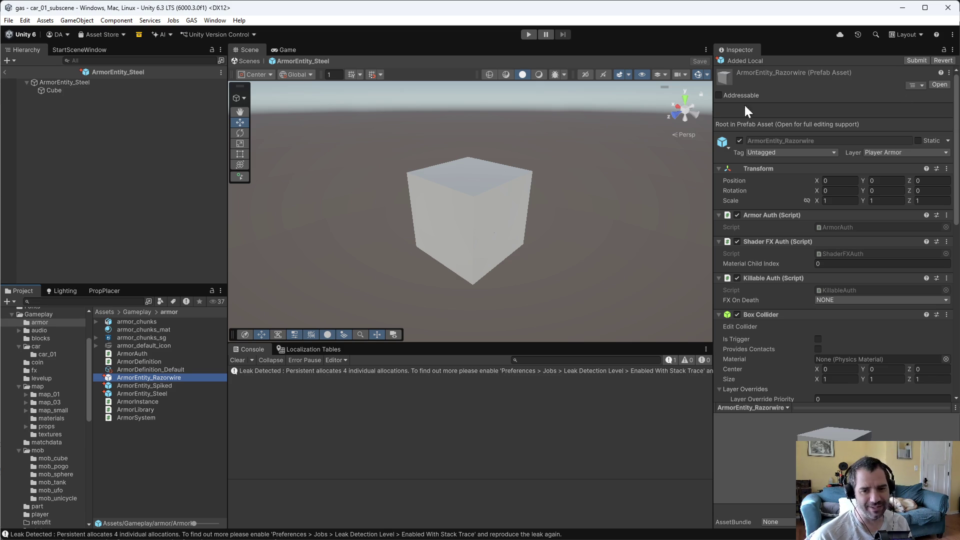
Step: Remove the FX Player Auth component from the ArmorEntity_Steel prefab
left_click(178, 385)
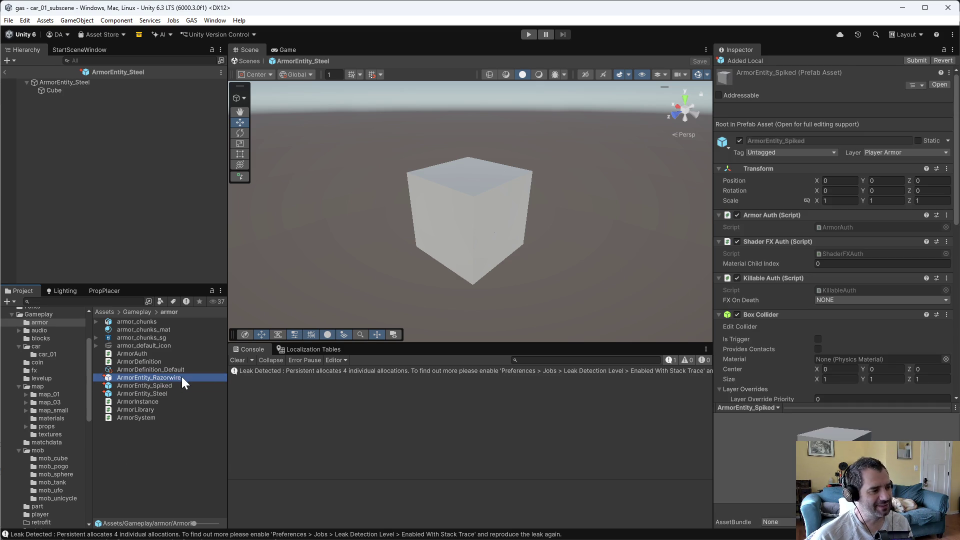
key("Down")
left_click(184, 378)
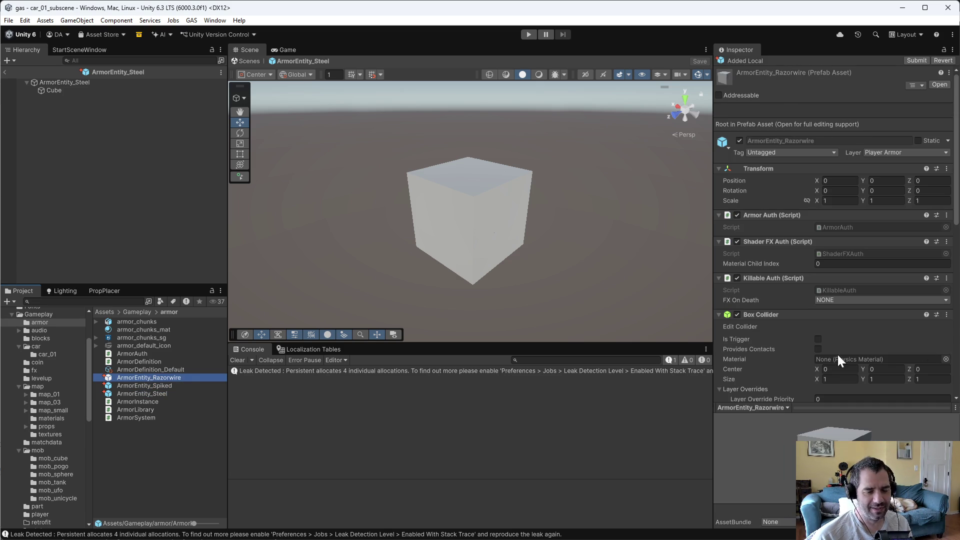
left_click(163, 394)
scroll(869, 359, "down", 5)
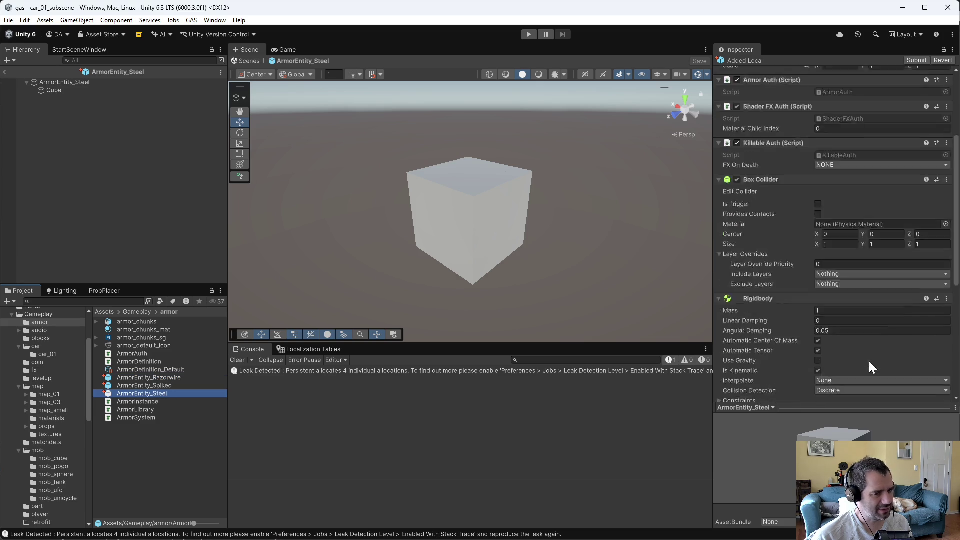
scroll(869, 359, "down", 2)
left_click(947, 358)
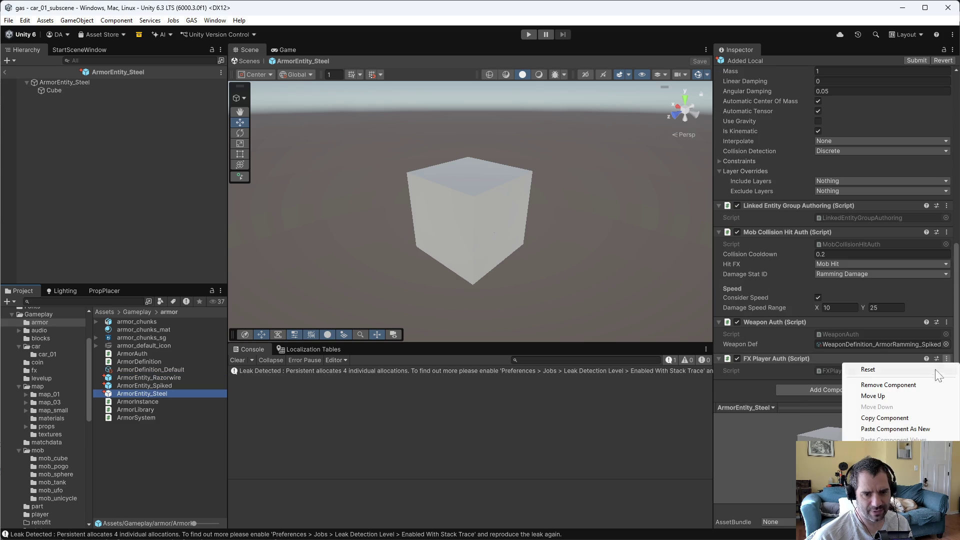
left_click(914, 385)
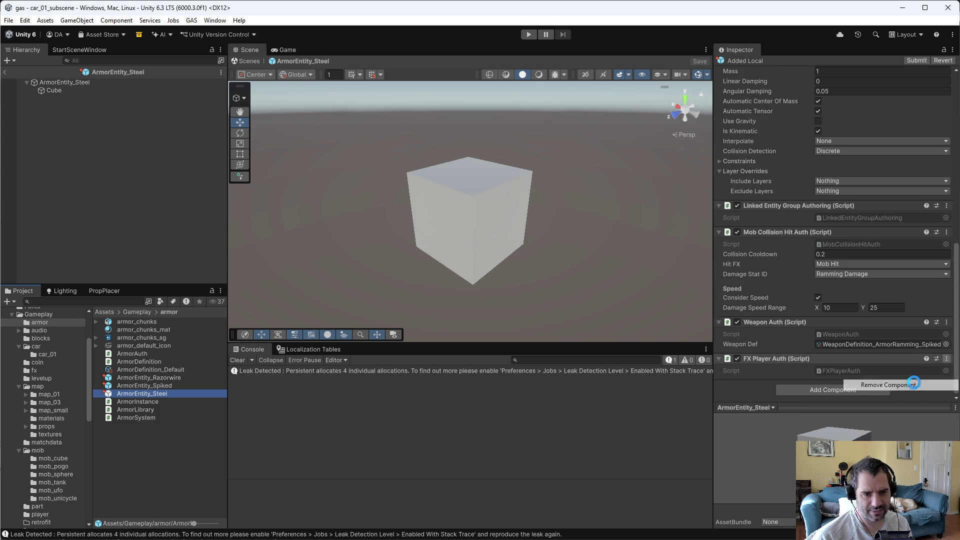
Step: On the Steel prefab's root, remove another script component and the Mob Collision Hit Auth component
left_click(161, 394)
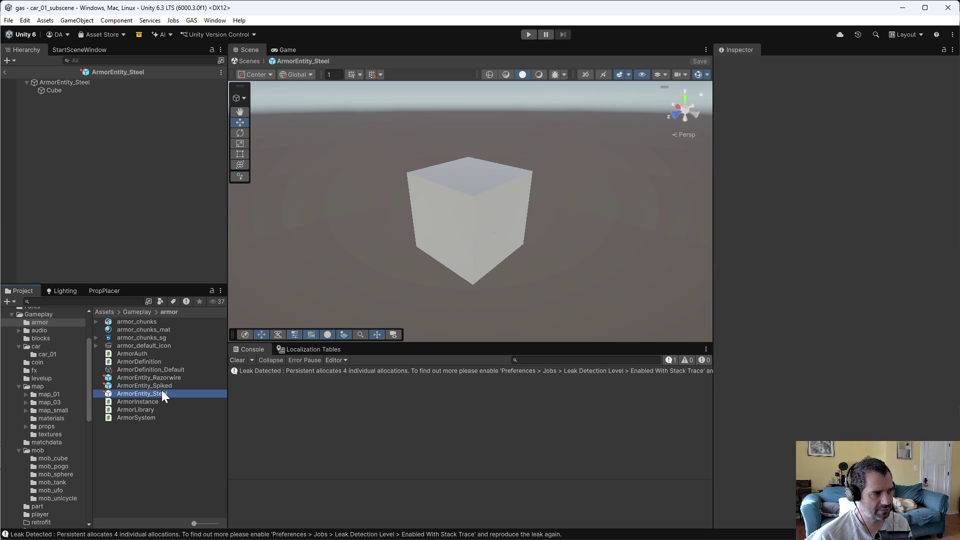
left_click(79, 82)
scroll(821, 384, "down", 5)
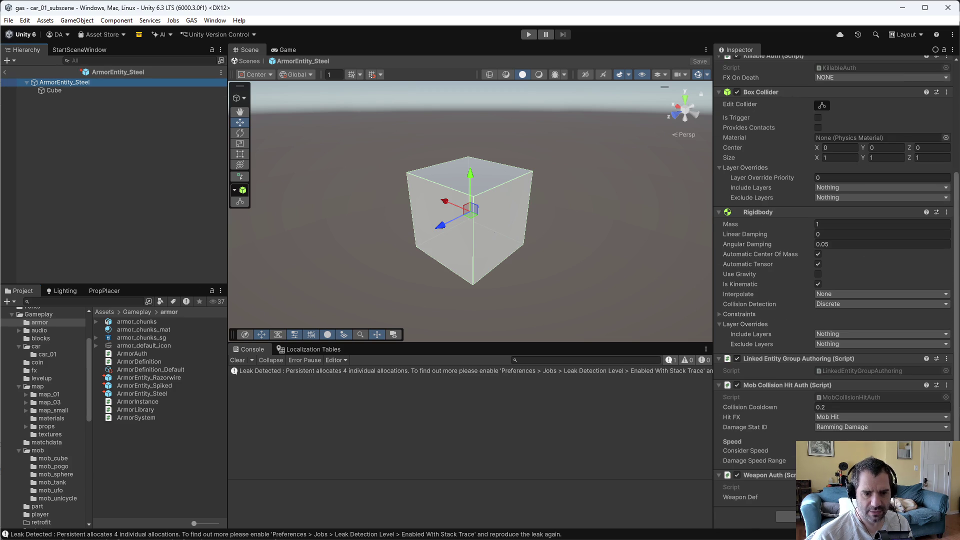
right_click(881, 358)
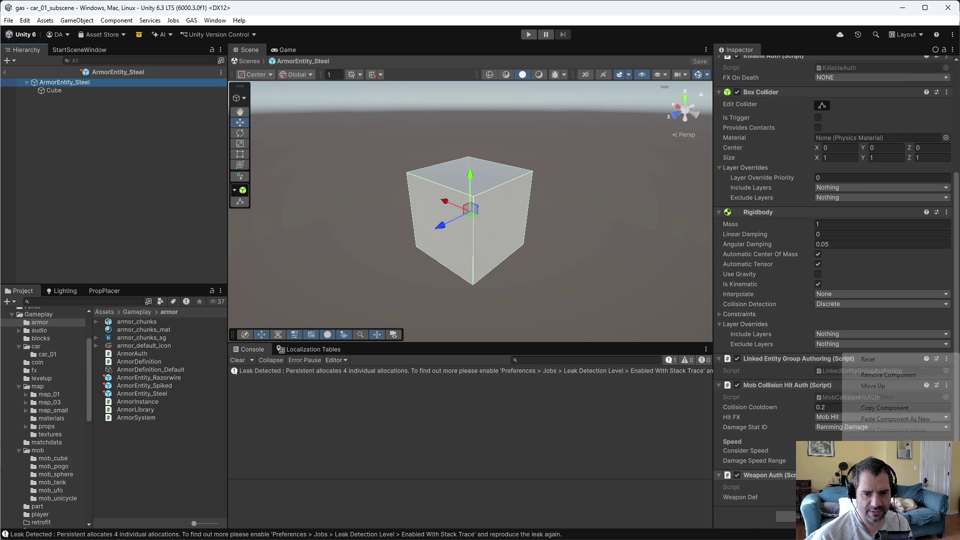
left_click(881, 375)
left_click(947, 422)
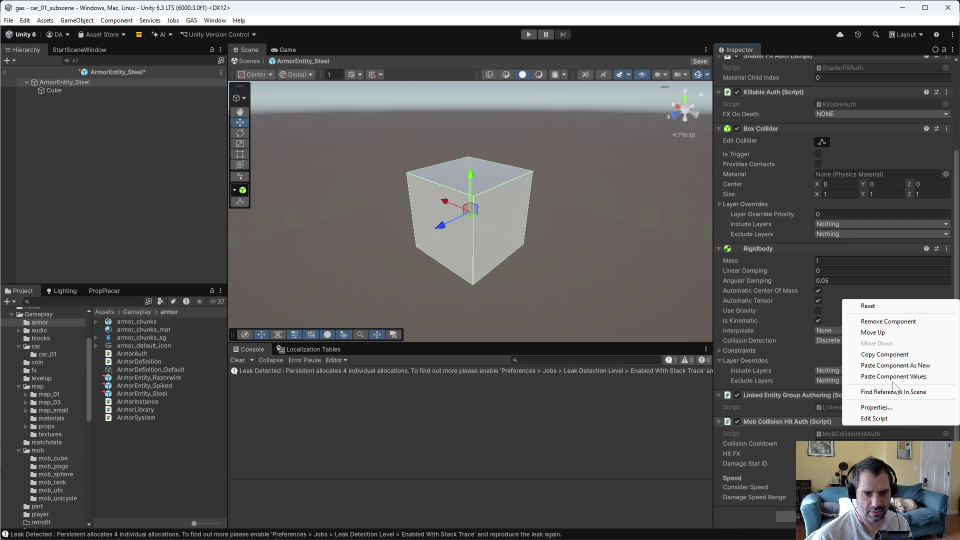
left_click(888, 321)
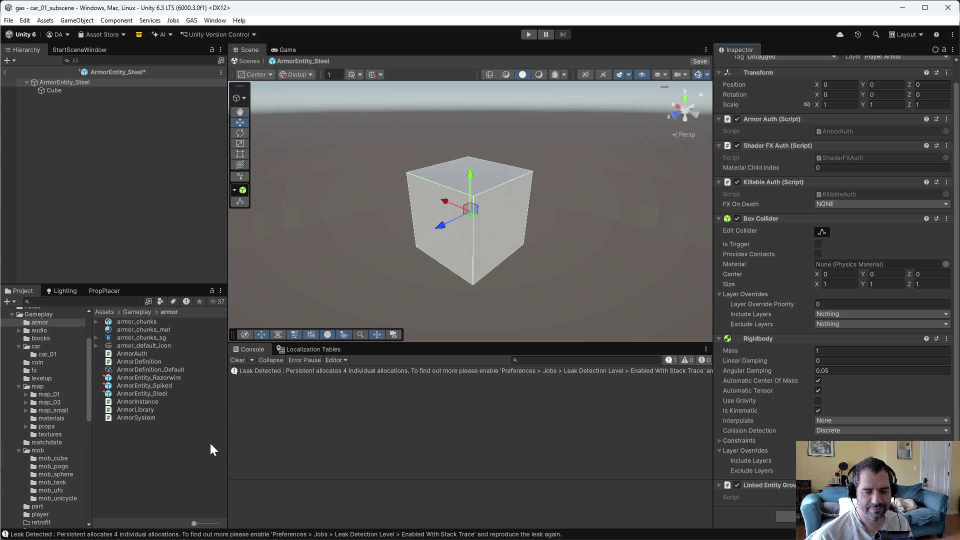
left_click(168, 378)
left_click(170, 384)
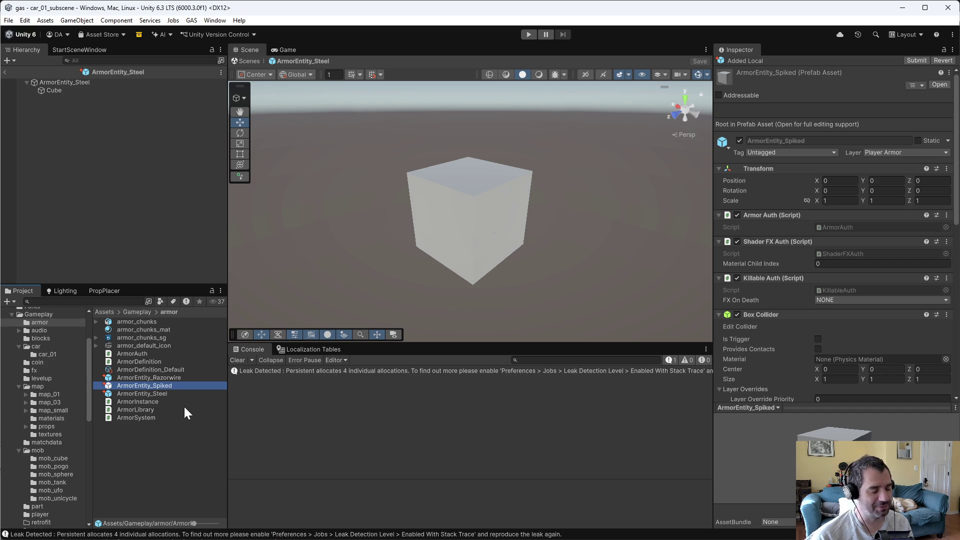
Step: Compare the components of the Steel, Spiked and Razorwire armor prefabs
left_click(153, 394)
left_click(169, 431)
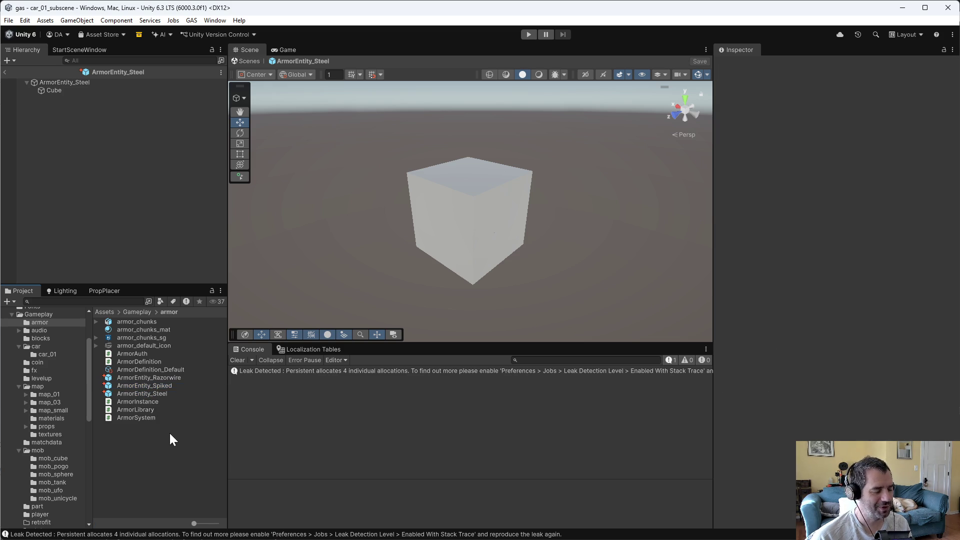
left_click(176, 387)
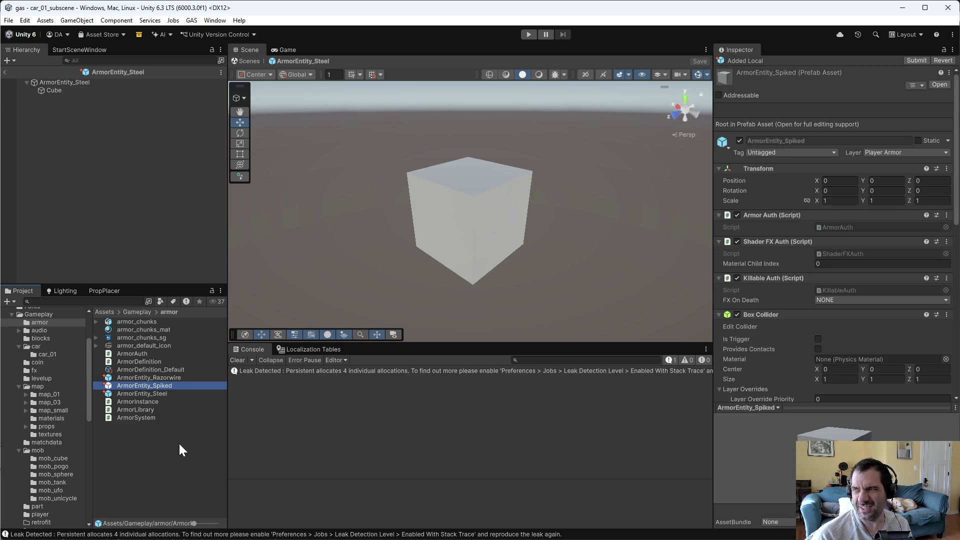
left_click(125, 465)
left_click(131, 385)
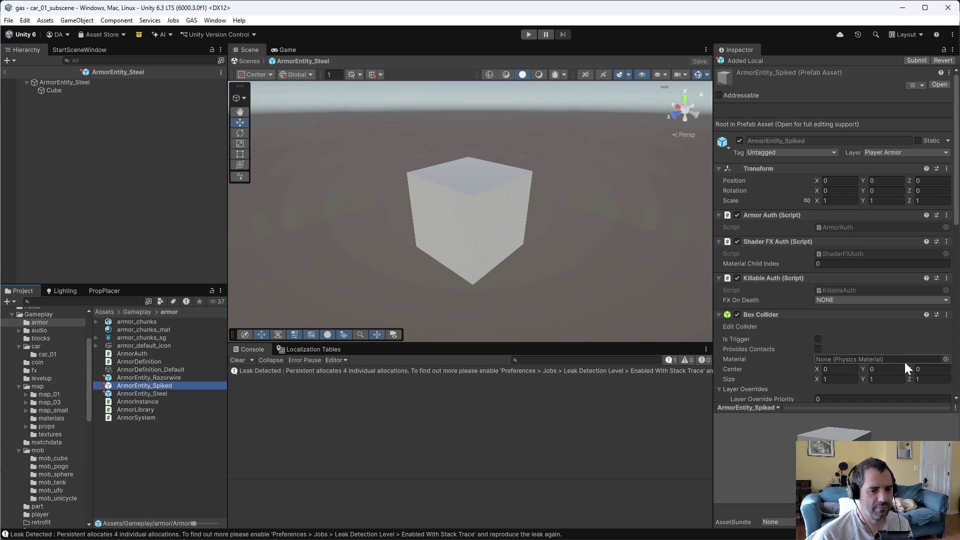
left_click(163, 393)
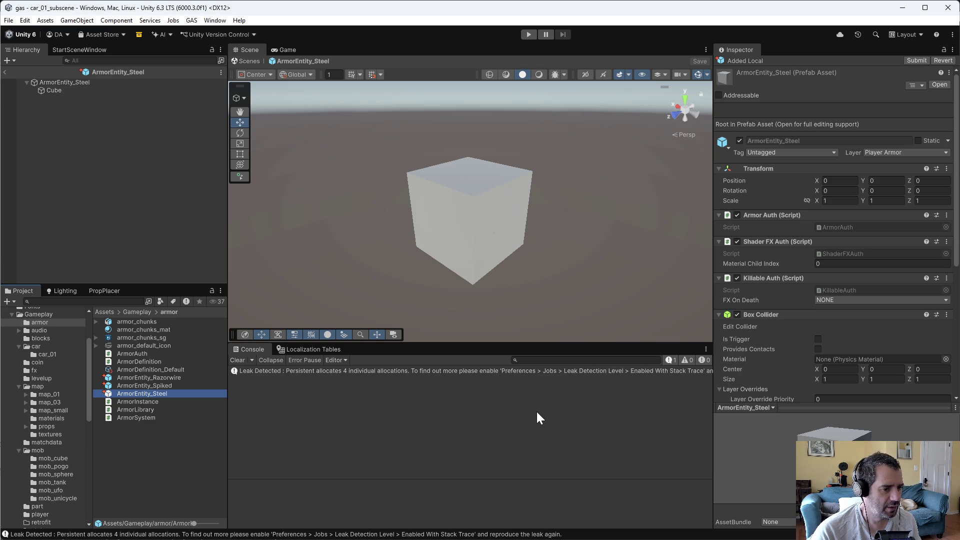
left_click(161, 378)
scroll(877, 281, "down", 5)
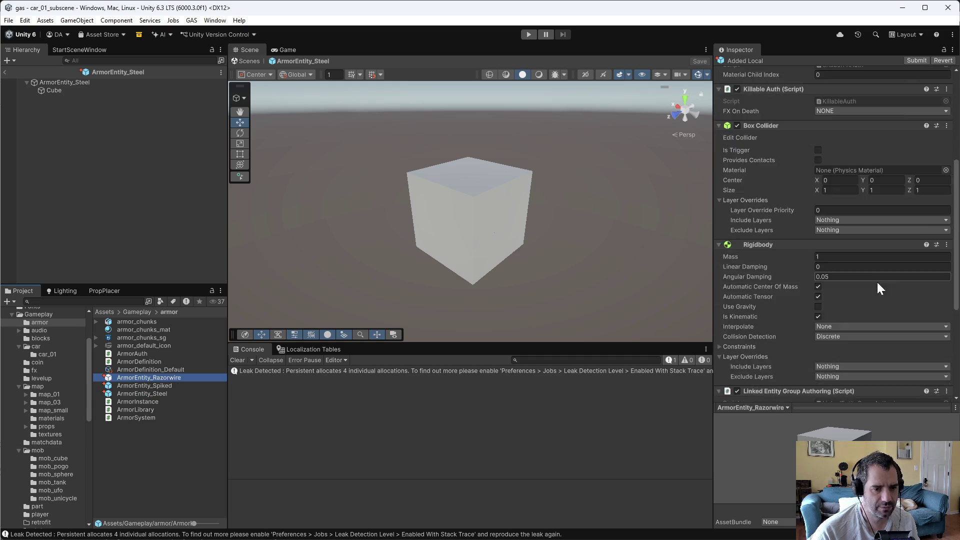
scroll(878, 284, "down", 6)
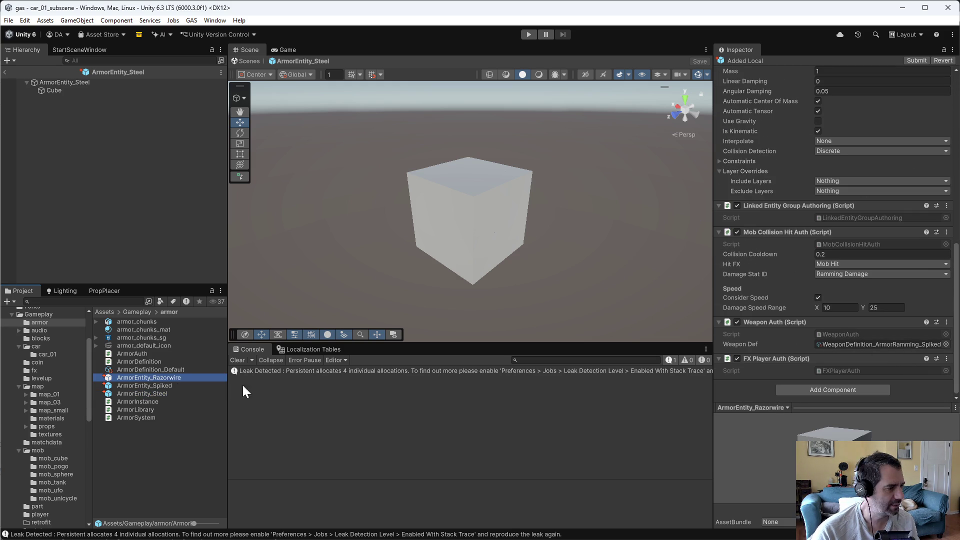
Step: Rename ArmorDefinition_Default to ArmorDefinition_Steel and open the localization string tables
left_click(173, 369)
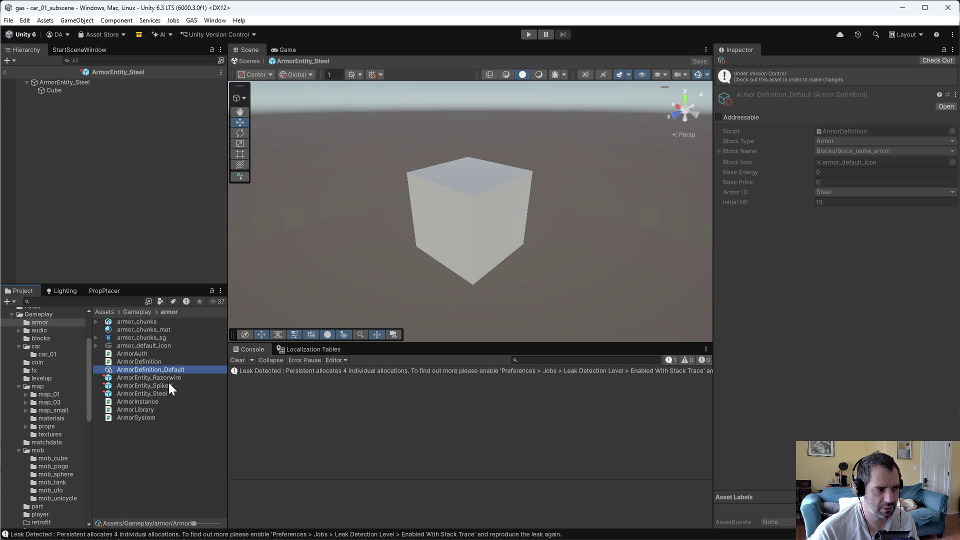
left_click(169, 379)
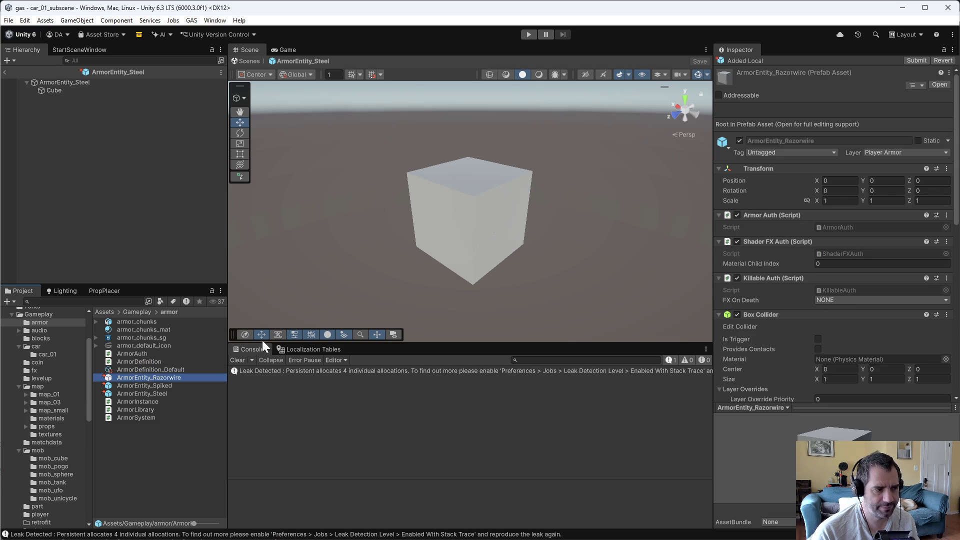
left_click(166, 370)
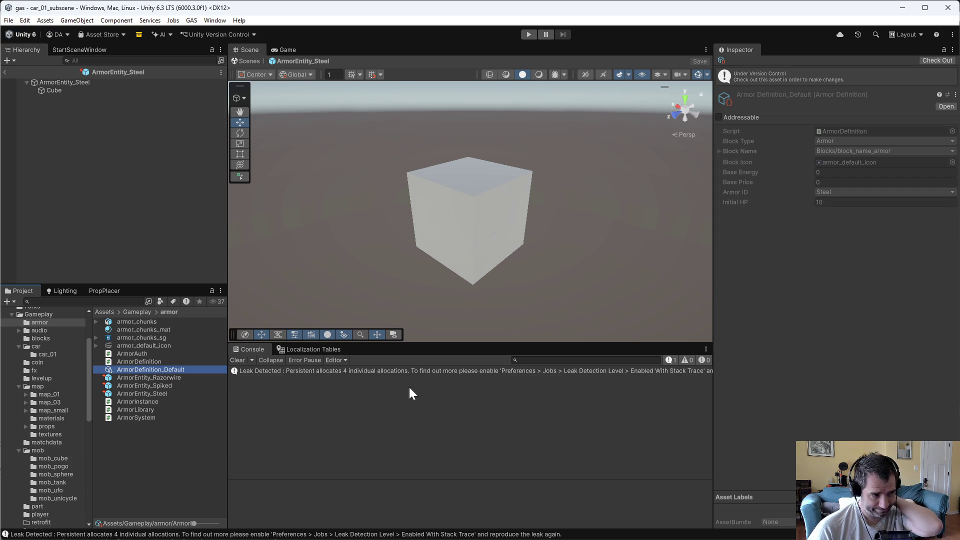
left_click(167, 370)
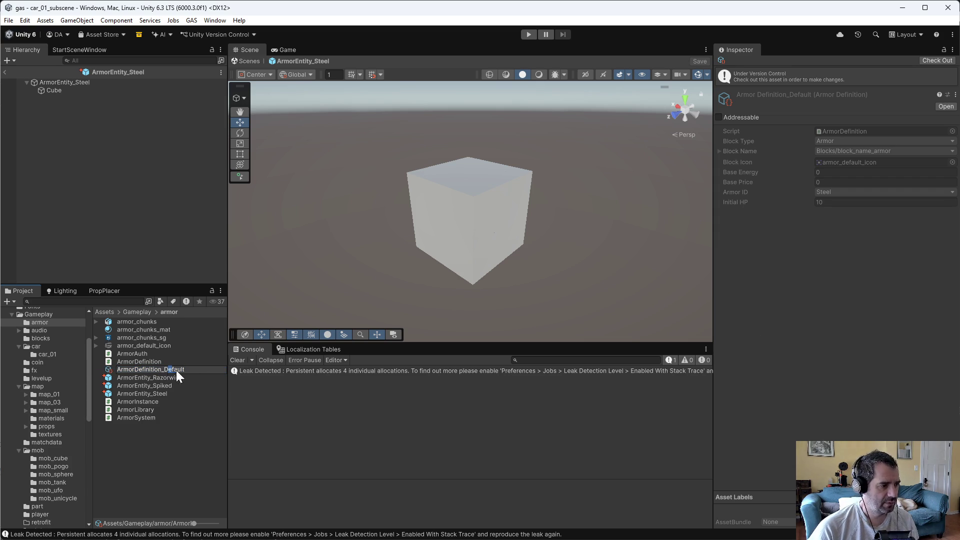
key("ctrl+BackSpace")
type("Steel")
key("Return")
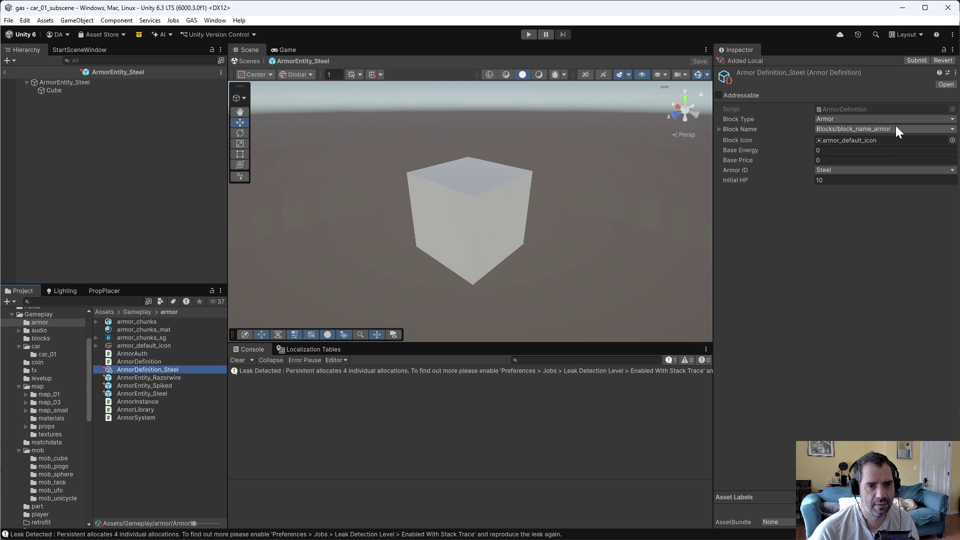
left_click(320, 349)
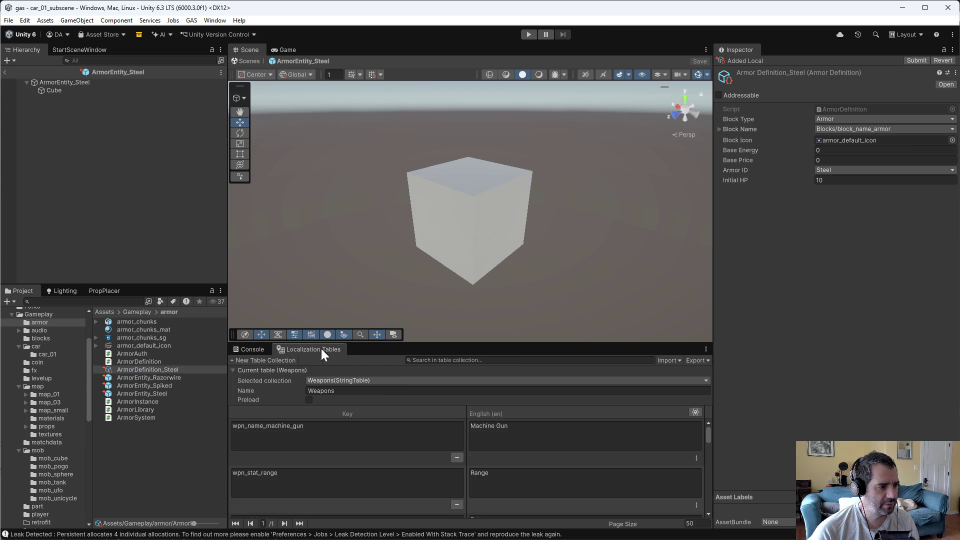
Step: In the Blocks string table, delete the block_name_armor and block_name_magnet entries
left_click(393, 380)
mouse_move(378, 392)
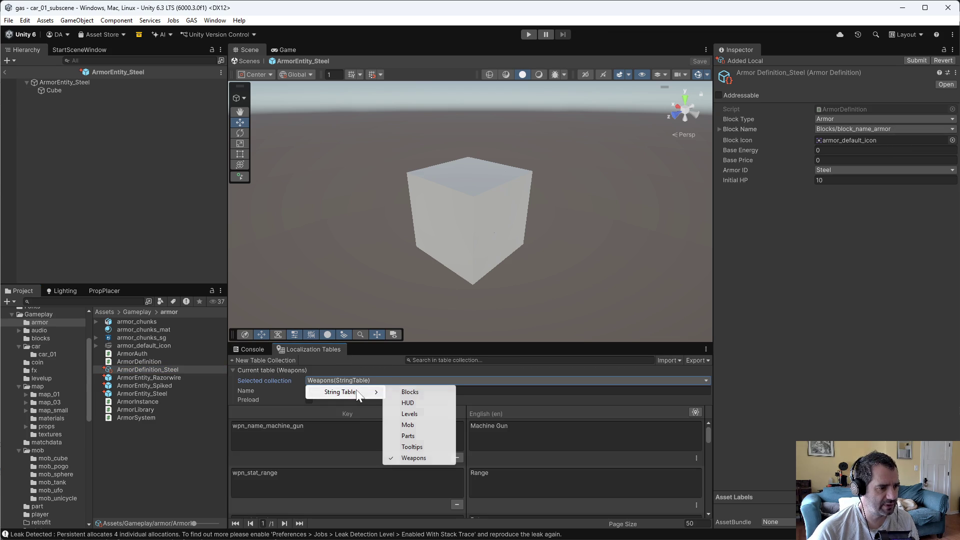
left_click(411, 392)
scroll(377, 482, "down", 5)
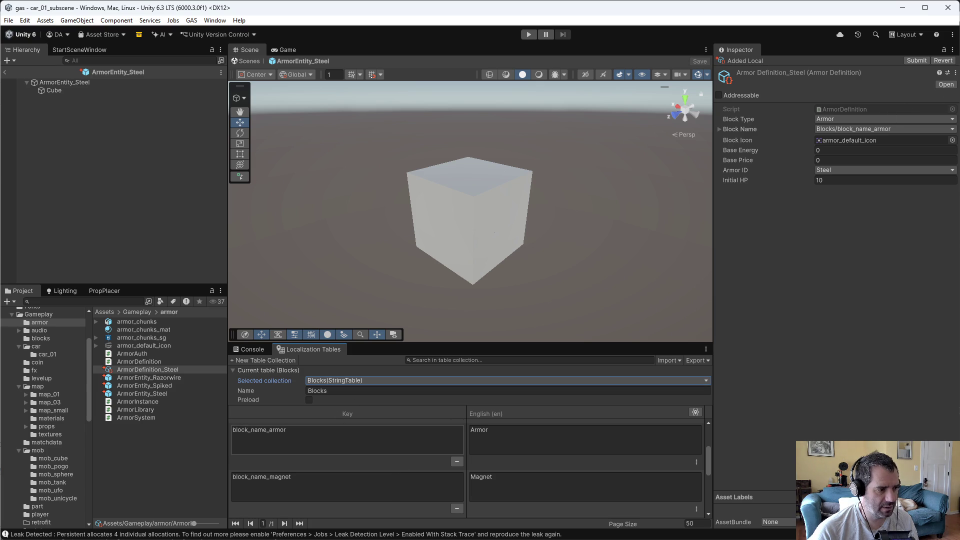
left_click(457, 461)
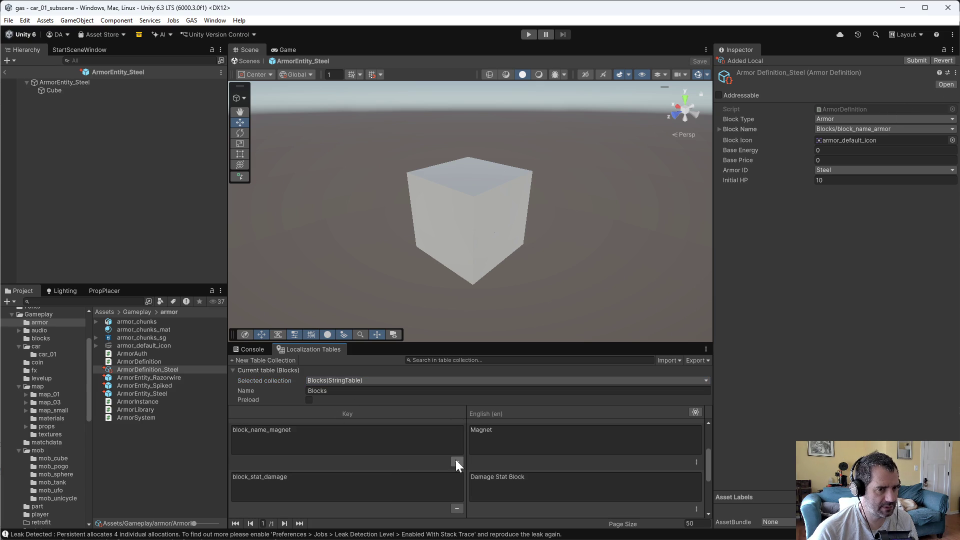
left_click(456, 462)
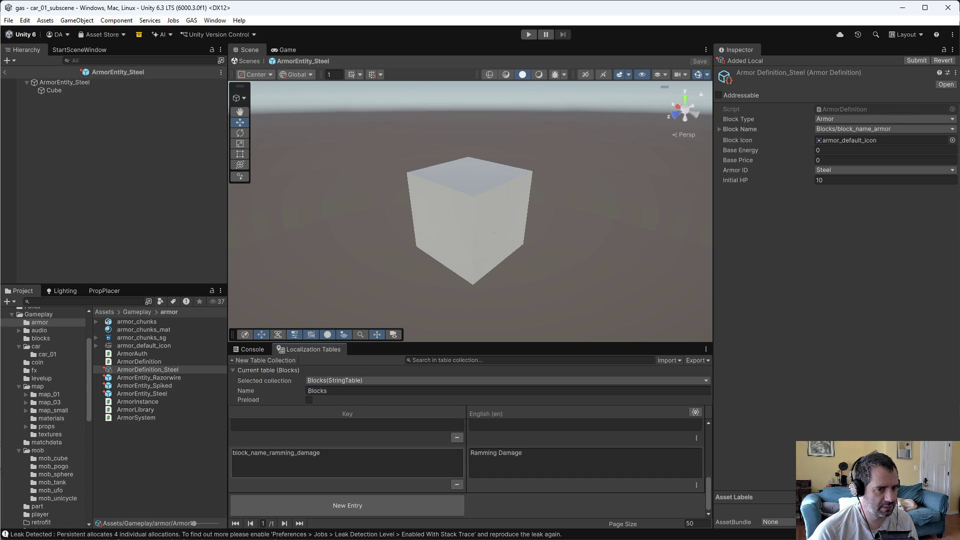
left_click(156, 373)
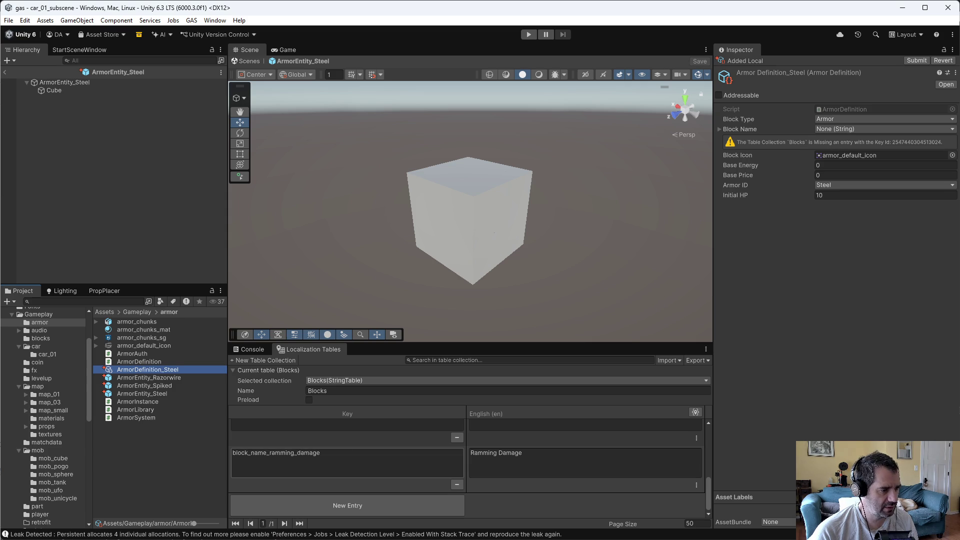
left_click(372, 381)
mouse_move(364, 395)
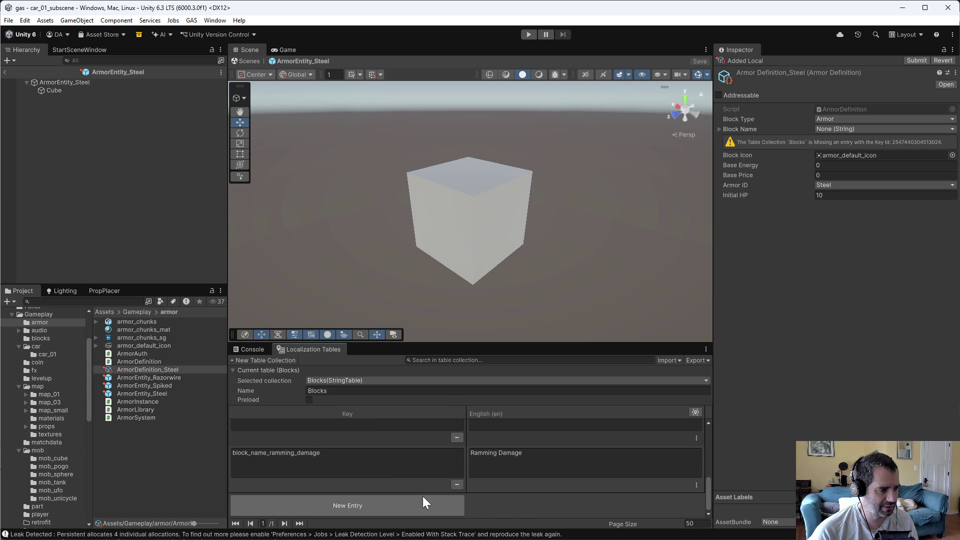
Step: Add a Blocks entry armor_name_steel with English text 'Steel Armor'
left_click(379, 506)
type("a")
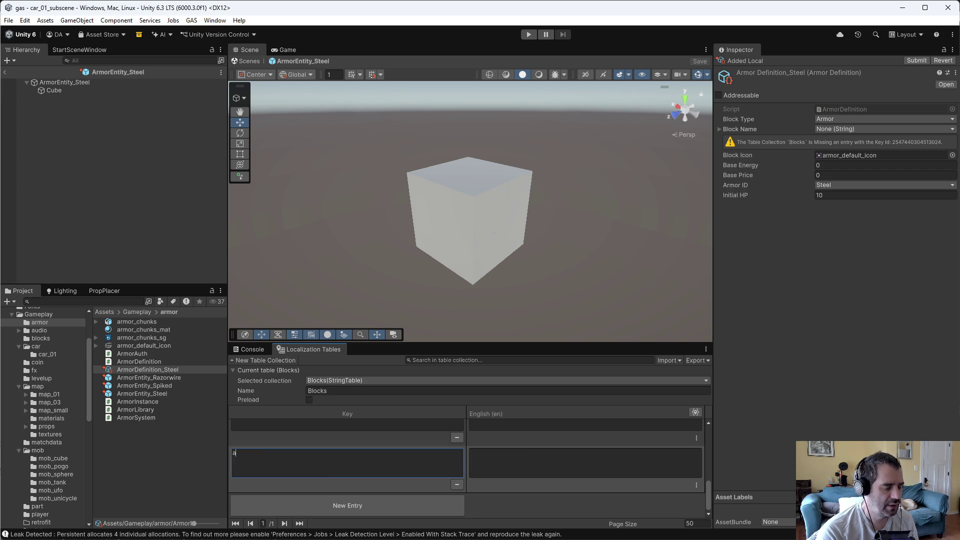
type("rmor_name_s")
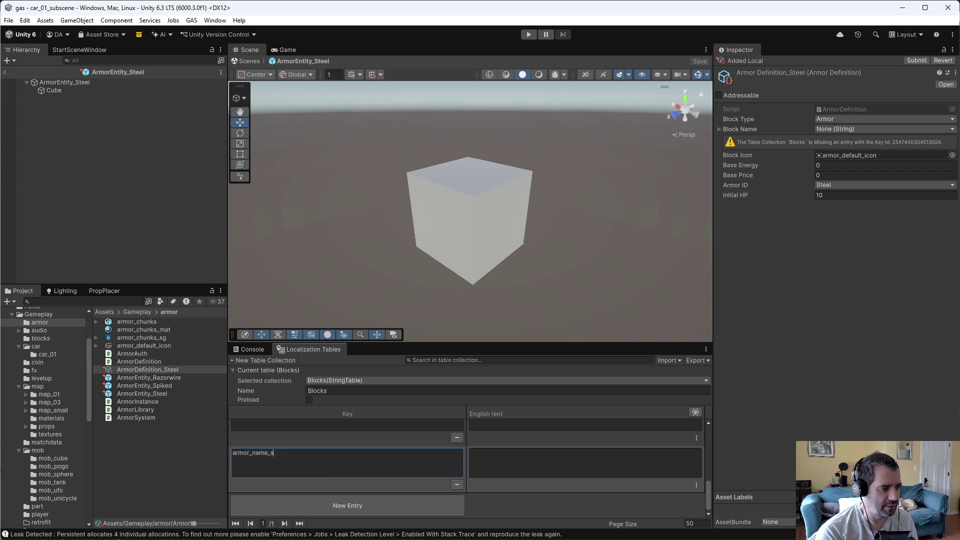
type("teel")
left_click(585, 463)
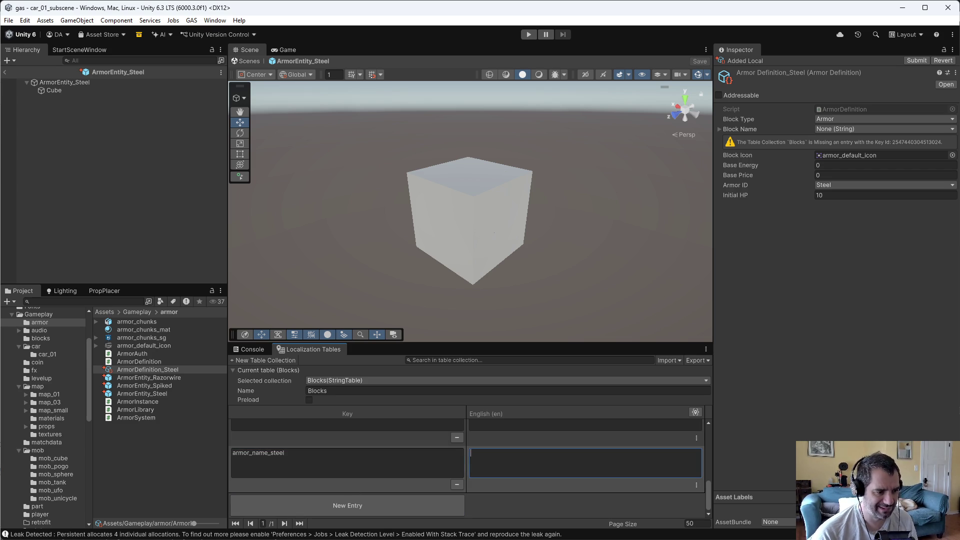
type("Steel Armor")
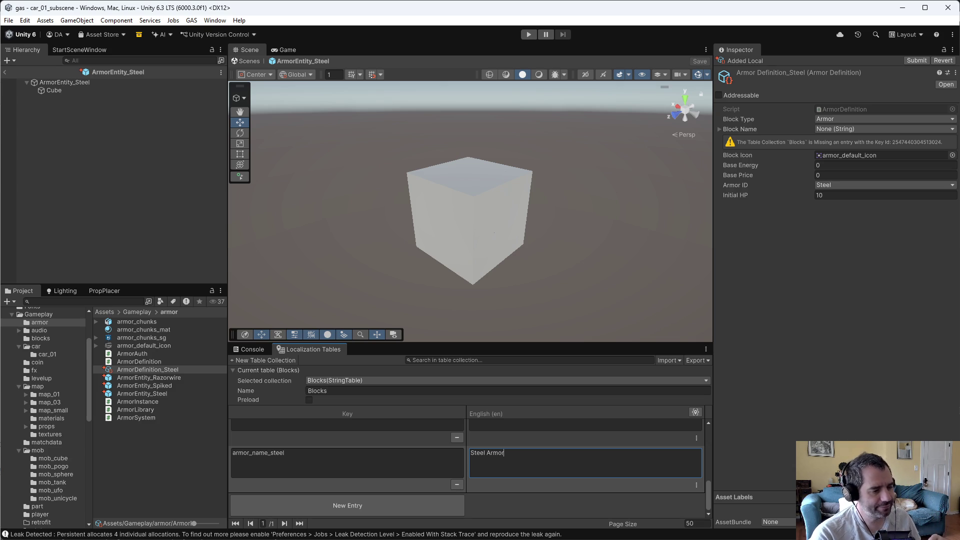
Step: Add an entry armor_name_spiked with English text 'Spiked armor'
left_click(352, 506)
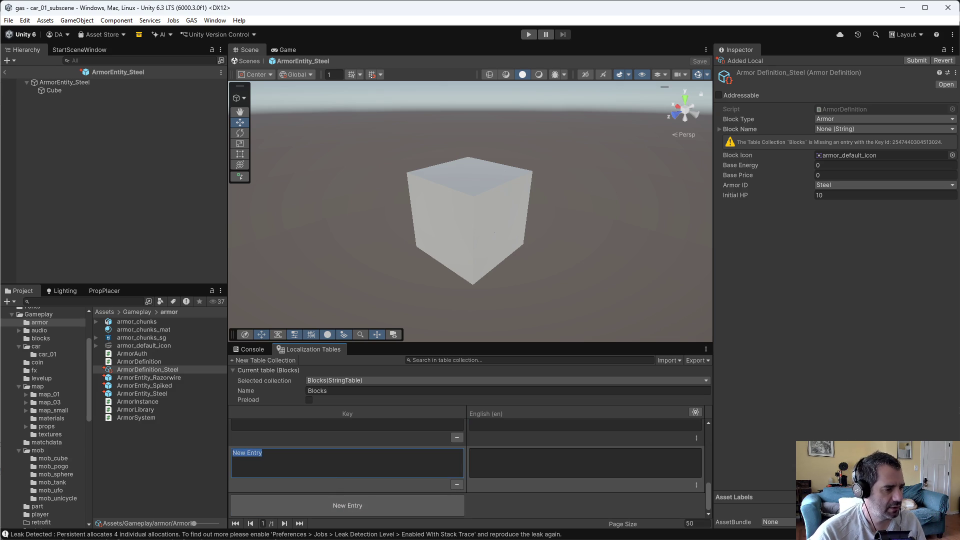
type("armor_name_")
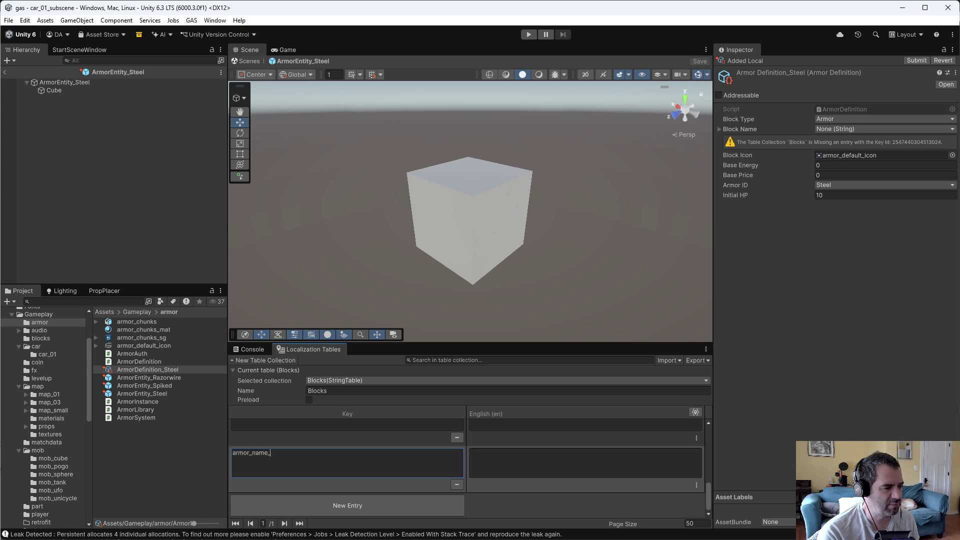
type("spiked")
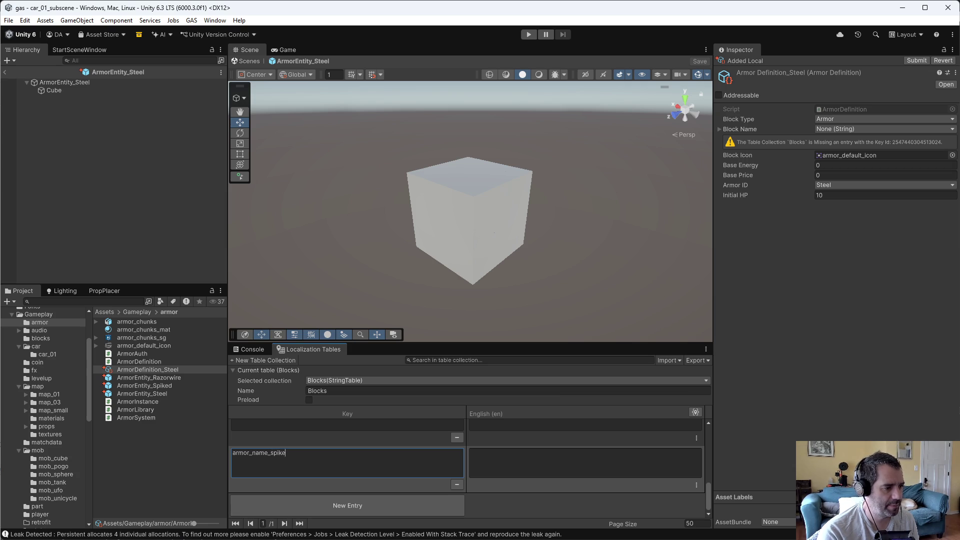
key("Return")
left_click(549, 477)
type("Spi")
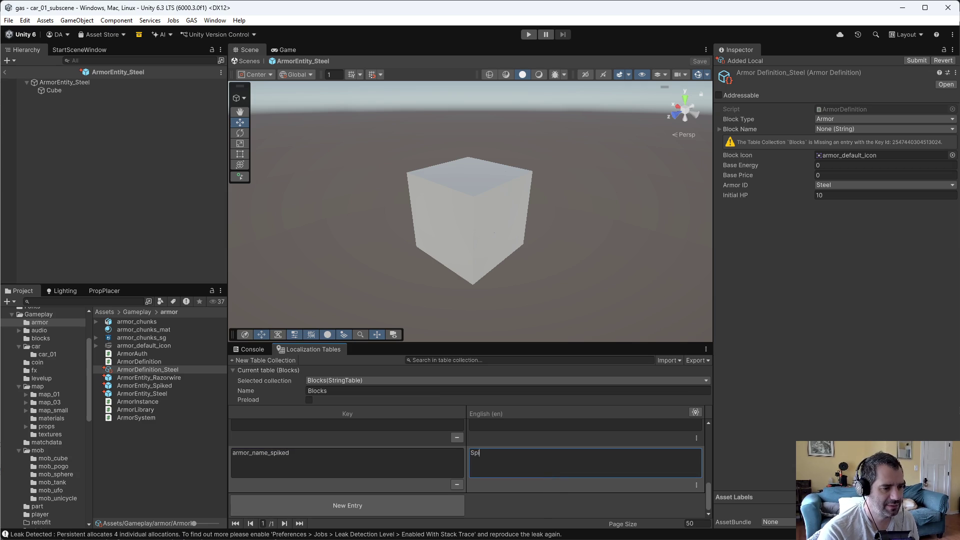
type("ked armor")
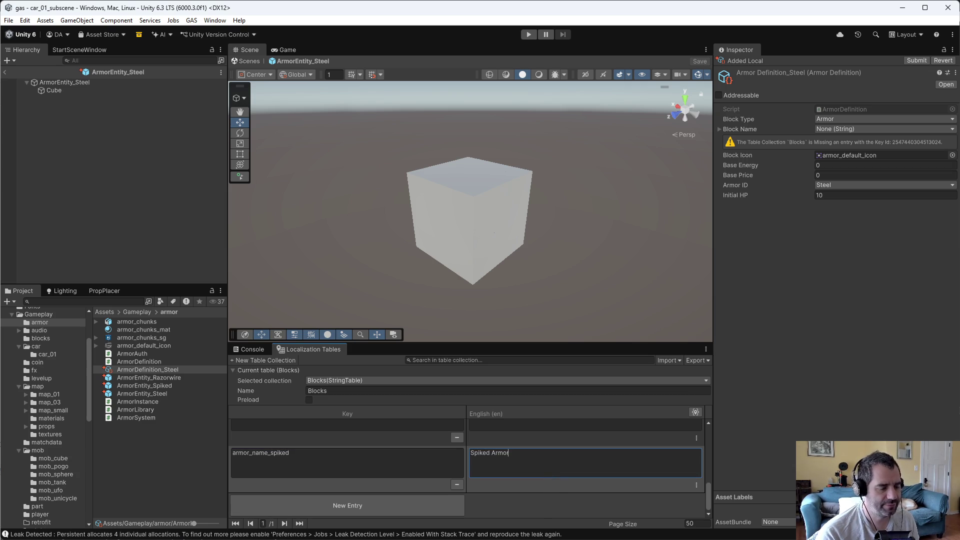
Step: Add an entry armor_name_razorwire with English text 'Razorwire'
left_click(367, 512)
left_click(335, 465)
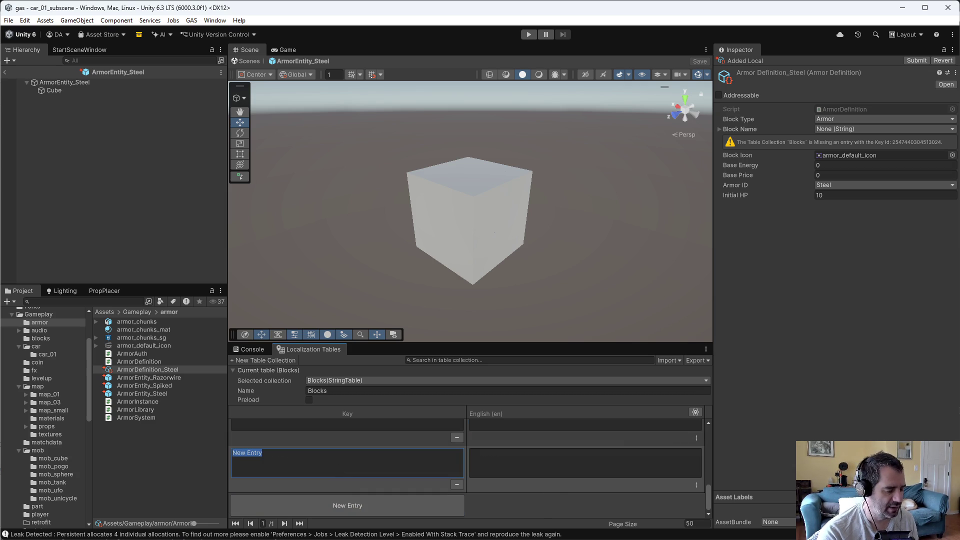
type("armor_")
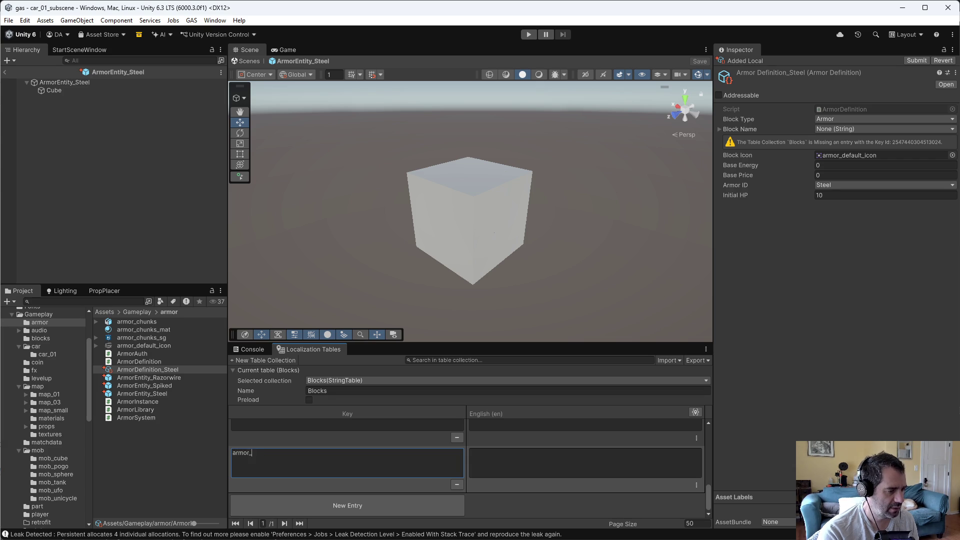
type("name_ra")
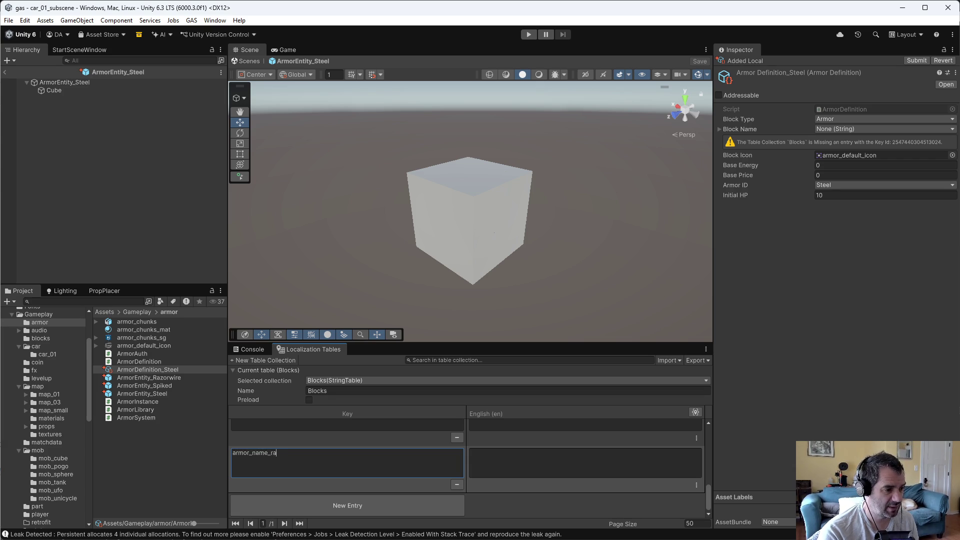
type("zorwire")
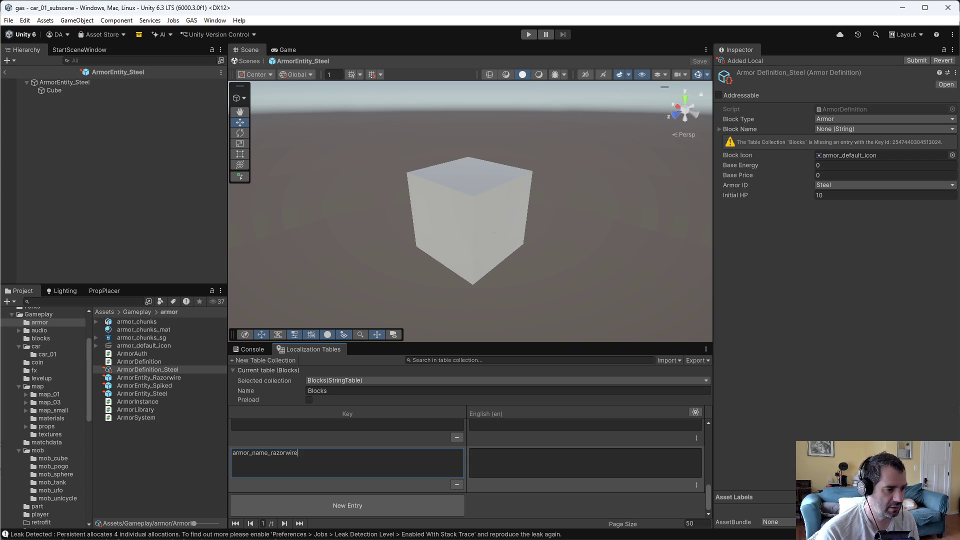
left_click(518, 466)
type("R")
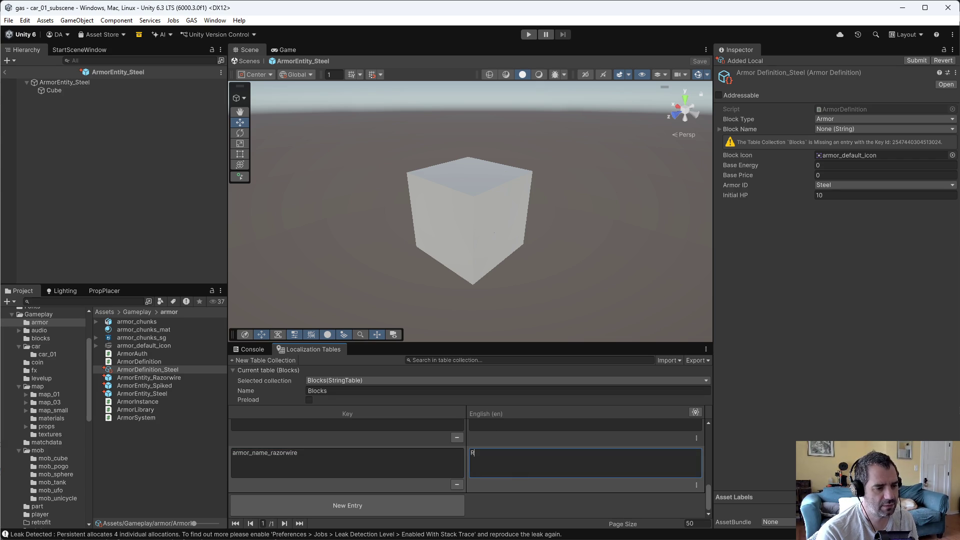
type("azorwire")
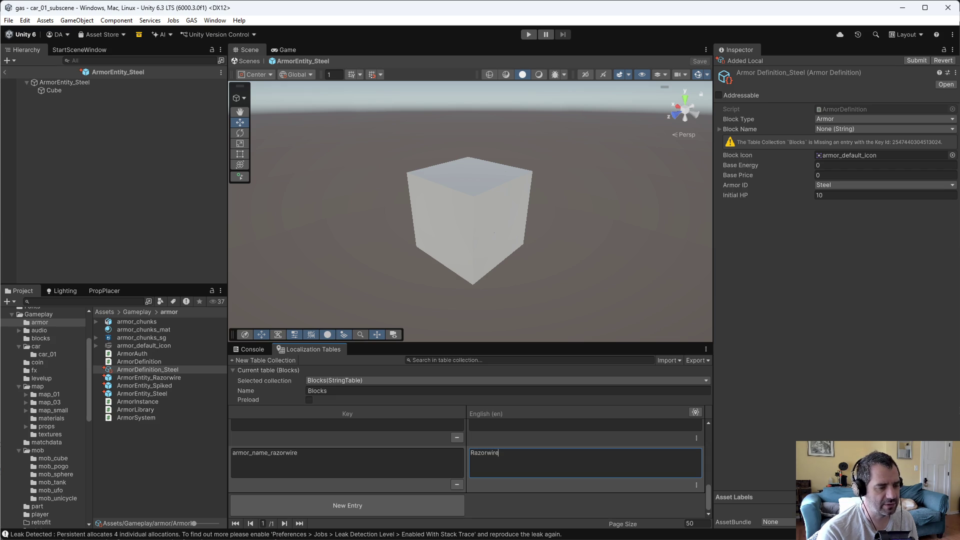
scroll(469, 469, "up", 3)
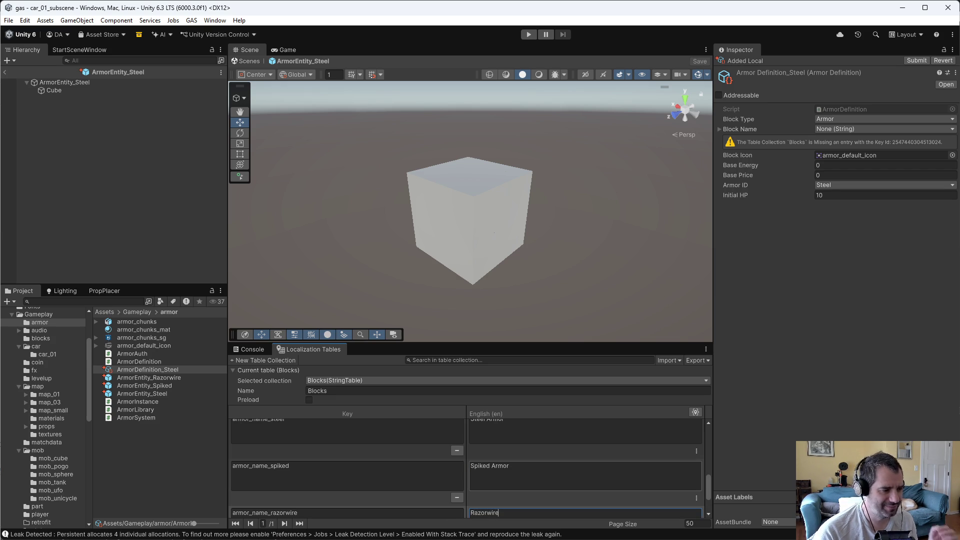
scroll(526, 494, "down", 3)
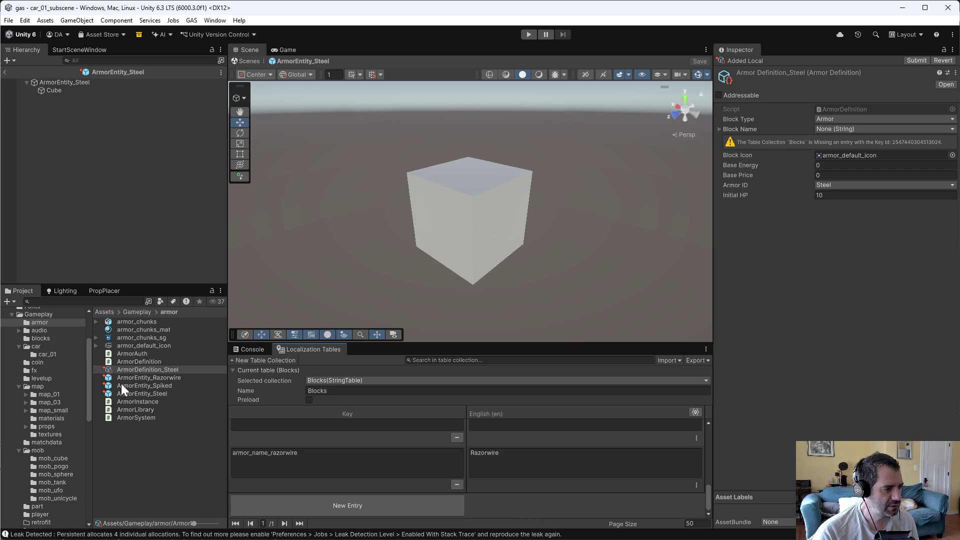
Step: Set ArmorDefinition_Steel's Block Name to armor_name_steel and locate its Block Icon sprite
left_click(834, 130)
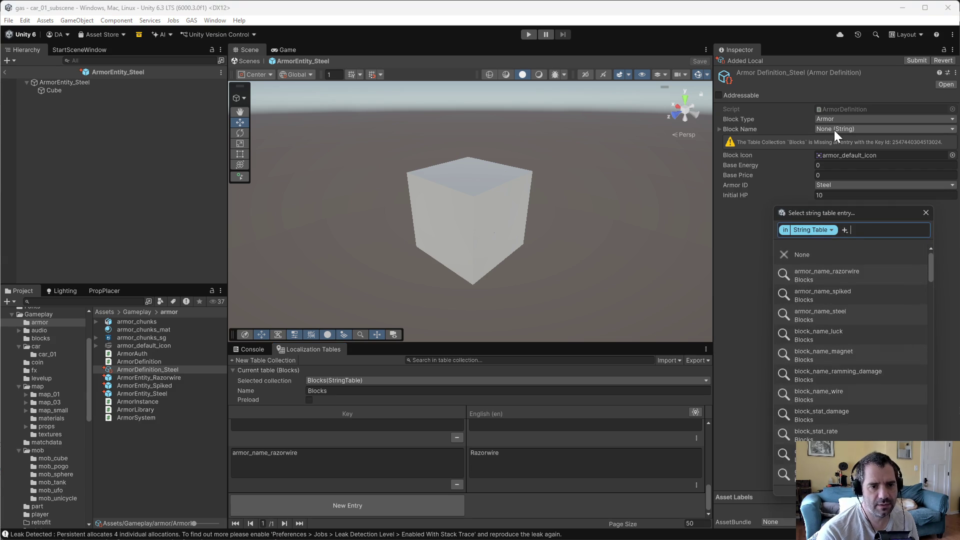
type("stel")
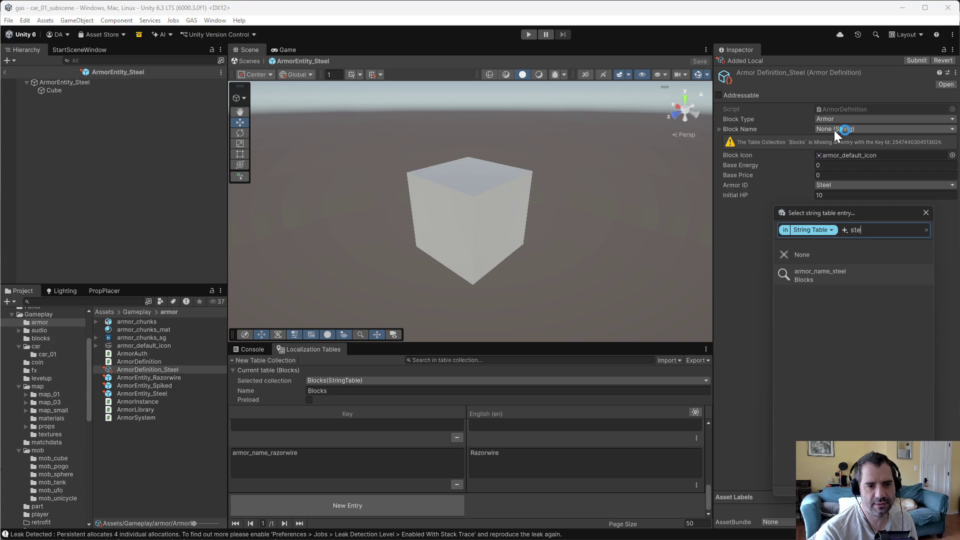
left_click(860, 269)
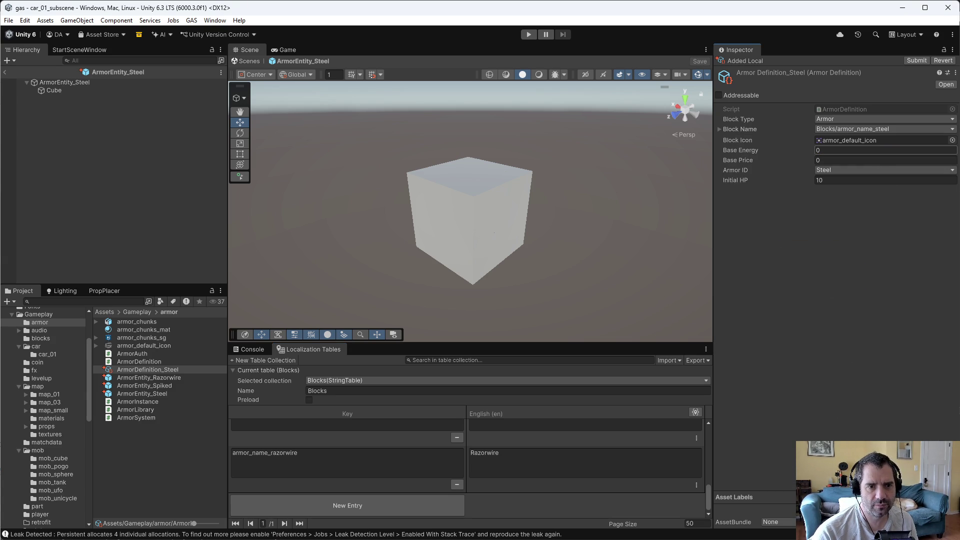
left_click(885, 141)
Step: Enlarge the armor_default_icon texture preview and open File Explorer
left_click(136, 349)
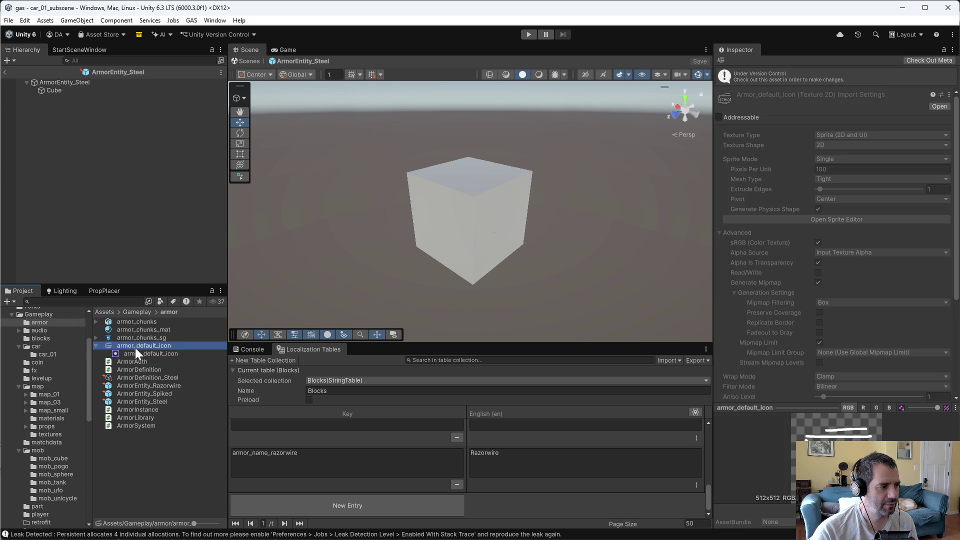
mouse_move(820, 323)
left_mouse_down()
mouse_move(821, 295)
mouse_move(834, 419)
left_mouse_up()
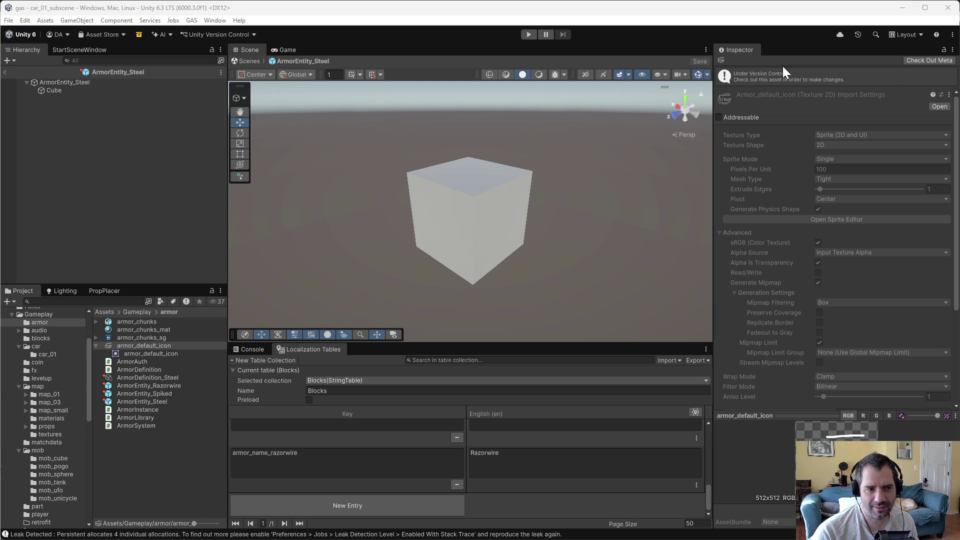
key("super+e")
Step: In File Explorer, browse to gas > Assets > Gameplay > armor
left_click(242, 311)
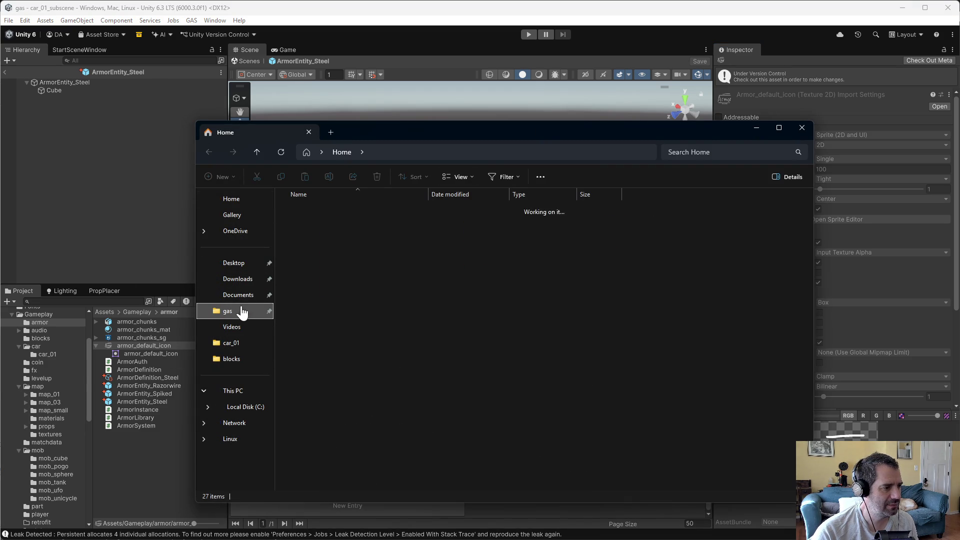
double_click(318, 224)
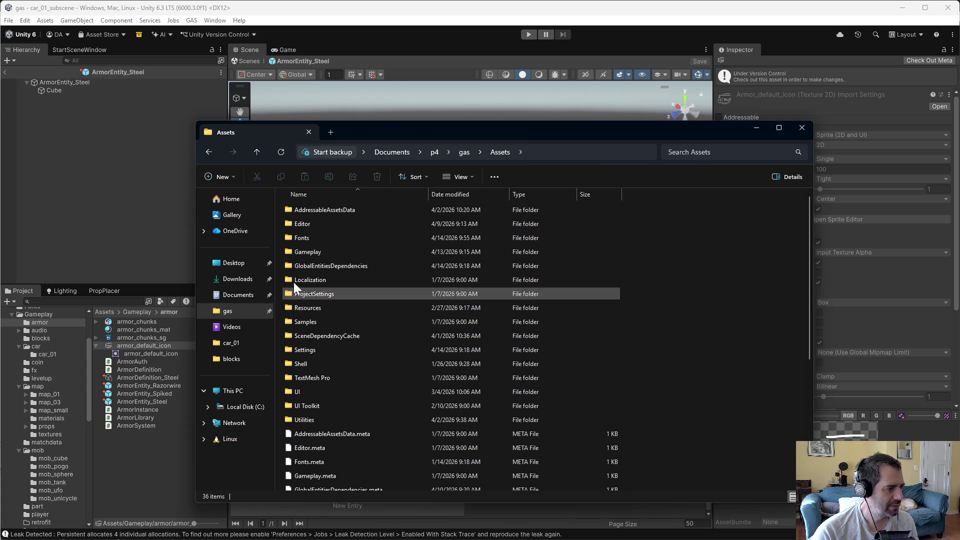
double_click(319, 252)
left_click(310, 212)
double_click(311, 212)
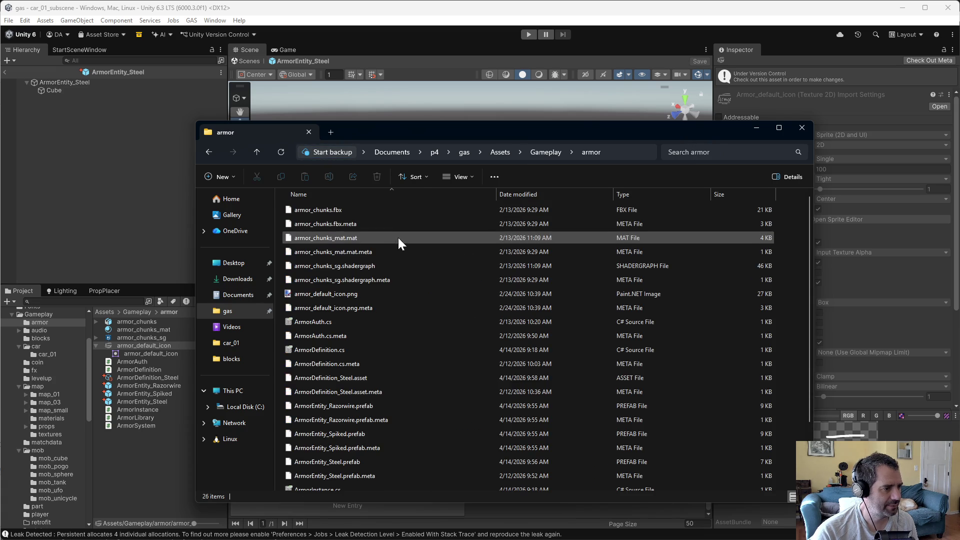
scroll(382, 381, "down", 1)
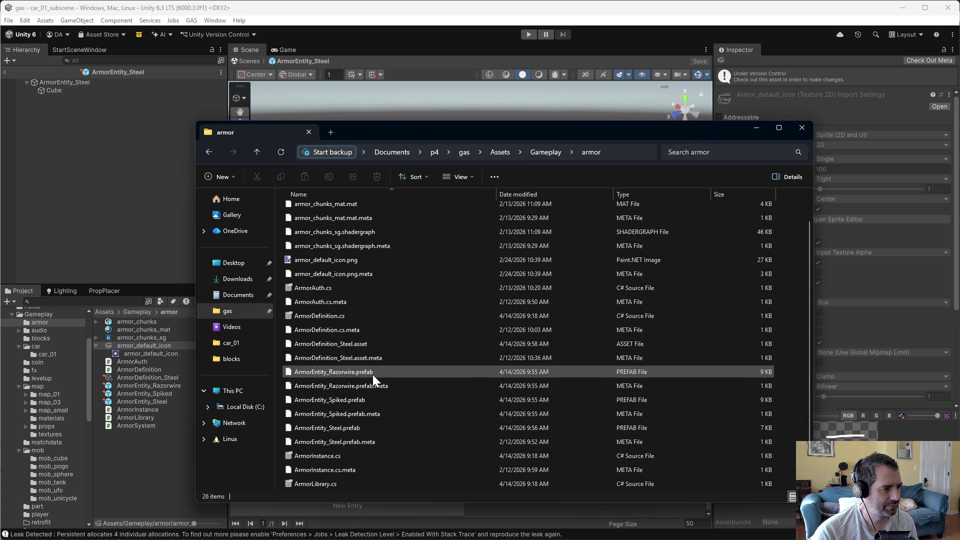
Step: Cancel renaming armor_default_icon.png in Explorer and start renaming the icon asset in Unity instead
right_click(345, 259)
mouse_move(376, 200)
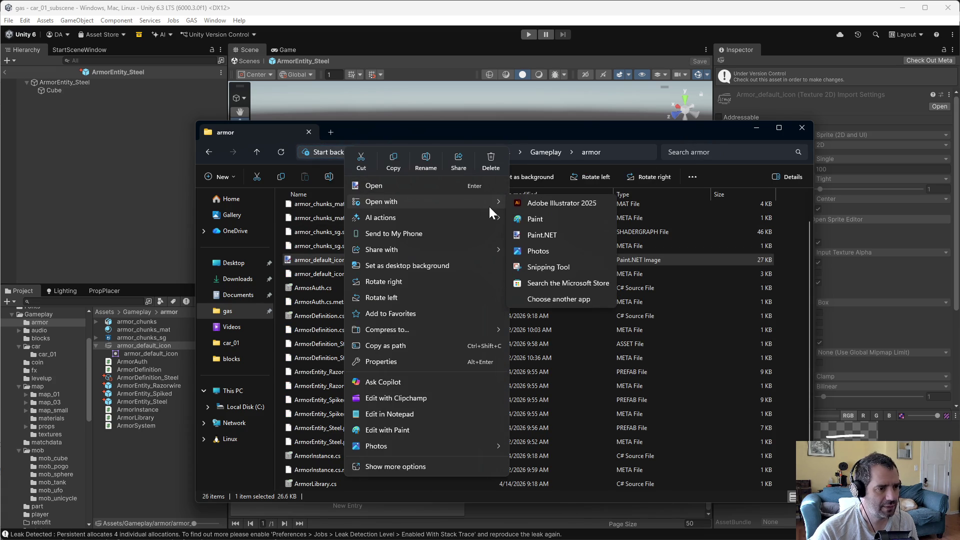
left_click(323, 263)
key("F2")
left_click(146, 346)
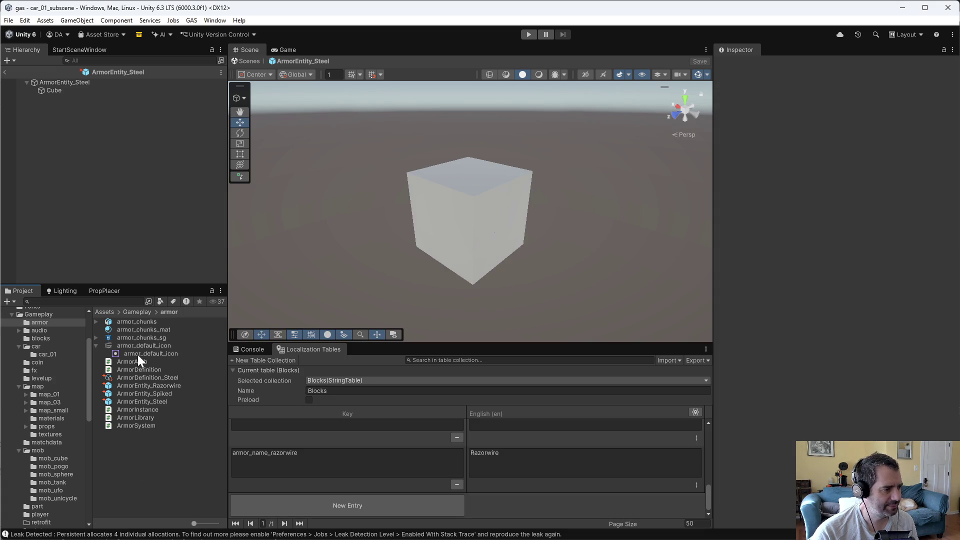
key("F2")
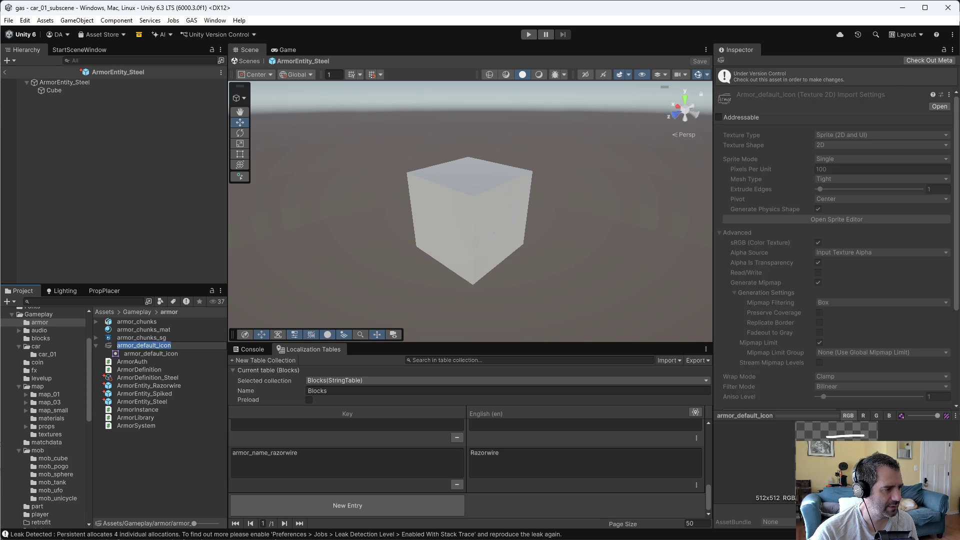
Step: Rename the icon asset by replacing 'default' with 'steel', making it armor_icon_steel
left_click(156, 345)
key("BackSpace")
key("BackSpace")
key("BackSpace")
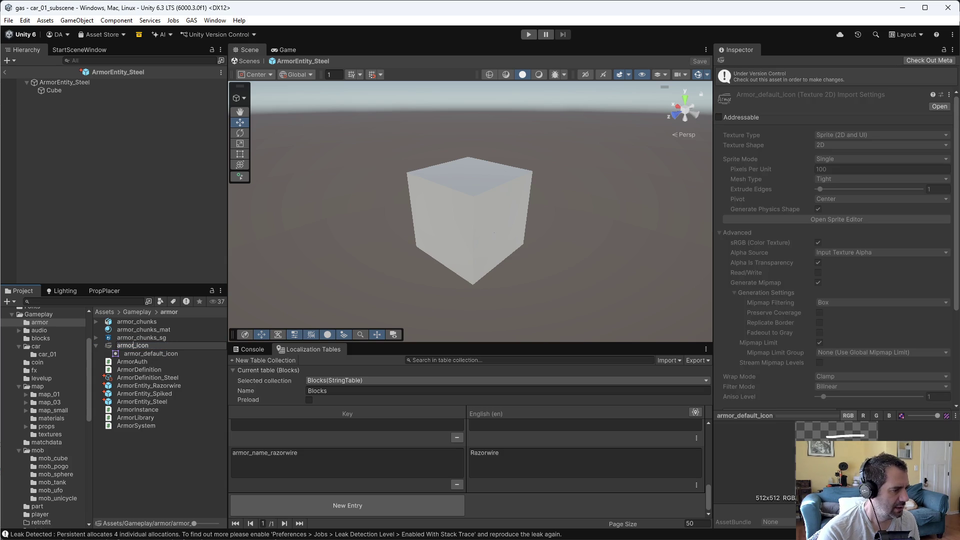
type("r_steel")
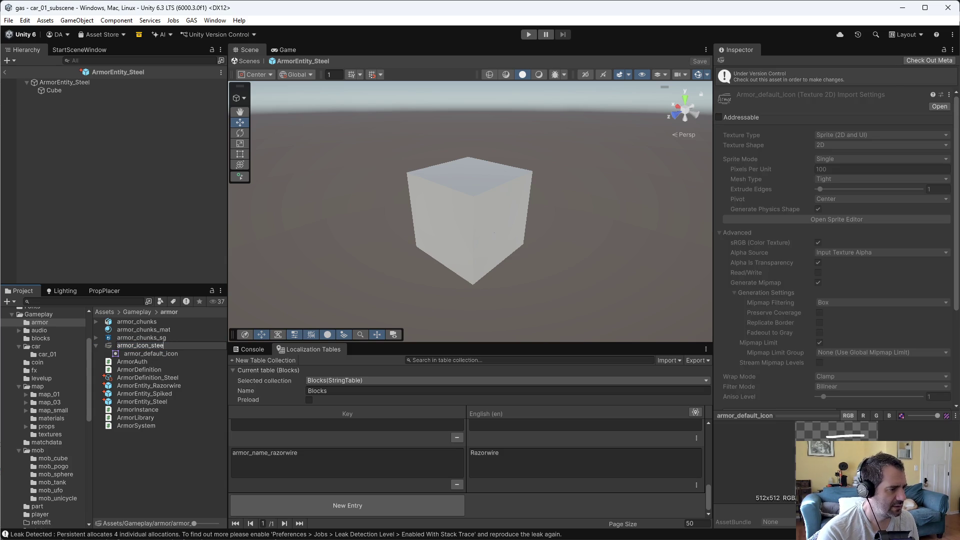
key("Return")
left_click(146, 464)
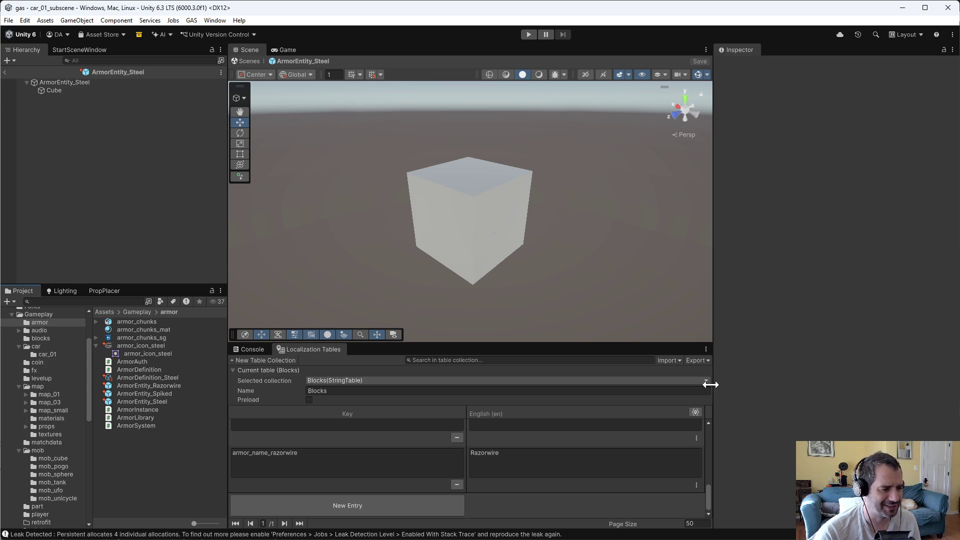
Step: Review the armor_name_razorwire key and its English text in the Localization Tables
key("Tab")
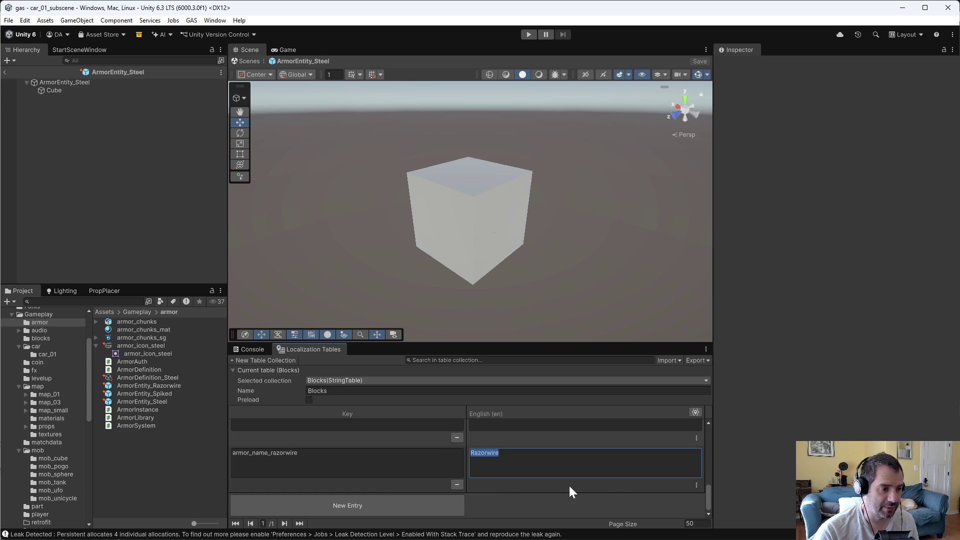
key("shift+Tab")
key("Tab")
key("shift+Tab")
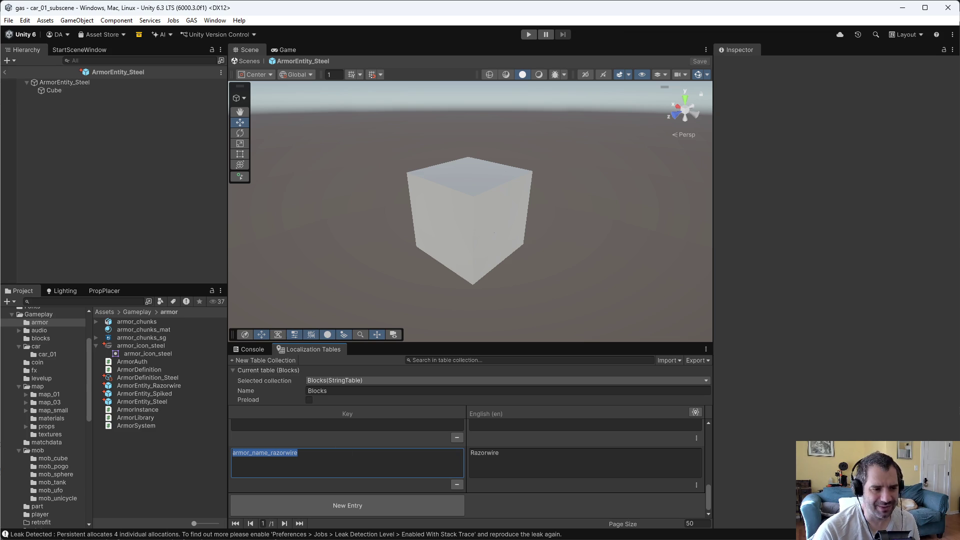
left_click(171, 449)
left_click(160, 424)
left_click(178, 437)
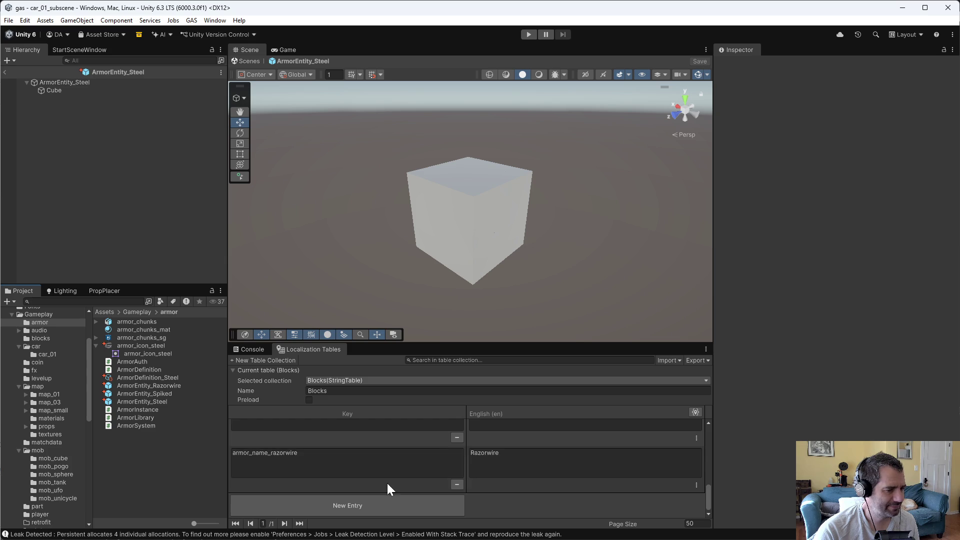
Step: Inspect armor_icon_steel and ArmorDefinition_Steel (armor_name_steel, armor_icon_steel, Initial HP 10)
scroll(322, 457, "up", 3)
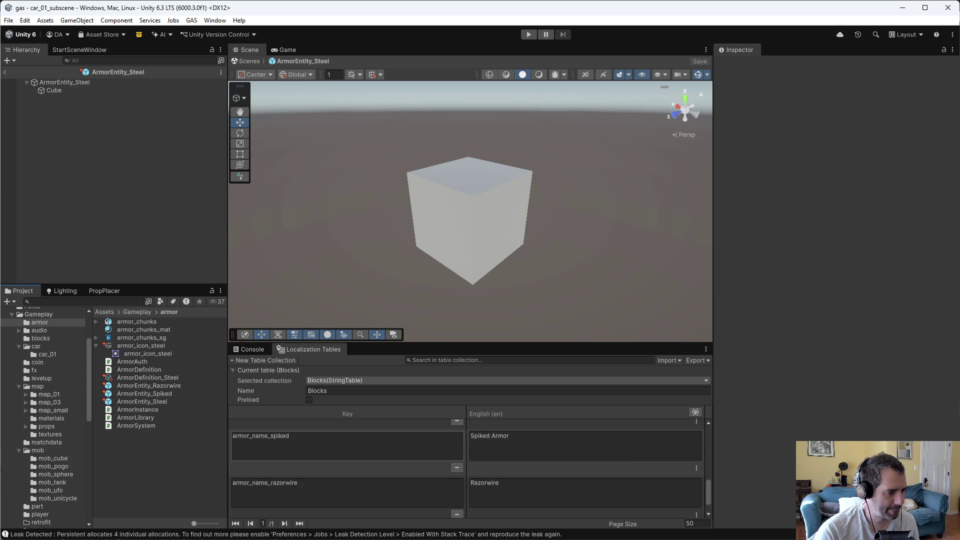
scroll(323, 458, "up", 1)
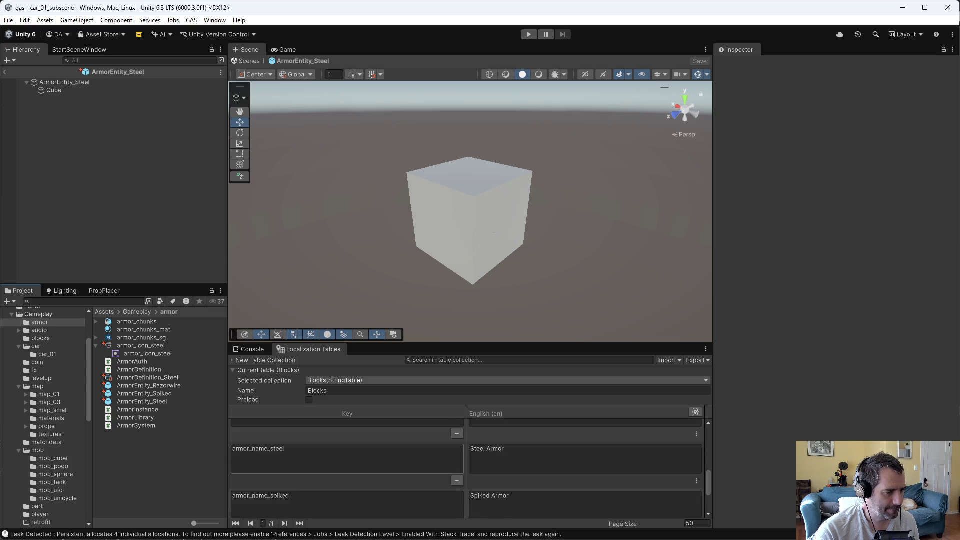
scroll(323, 458, "down", 3)
left_click(150, 347)
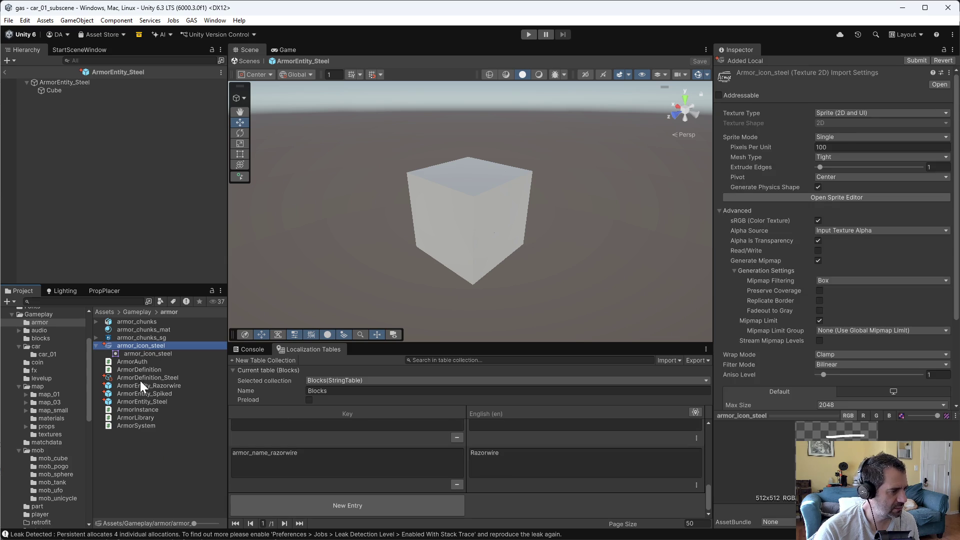
left_click(141, 378)
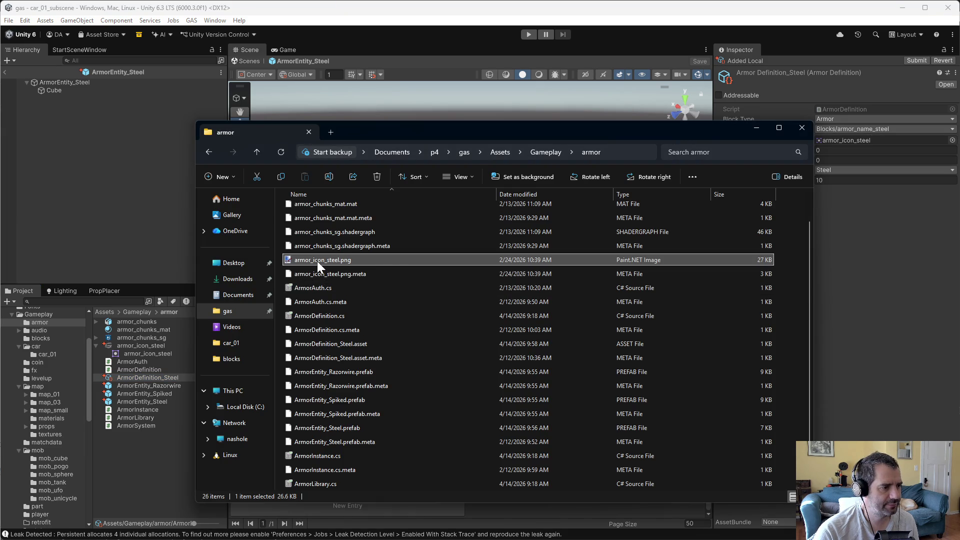
Step: Open armor_icon_steel.png in Paint.NET and make magenta the primary drawing colour
right_click(317, 261)
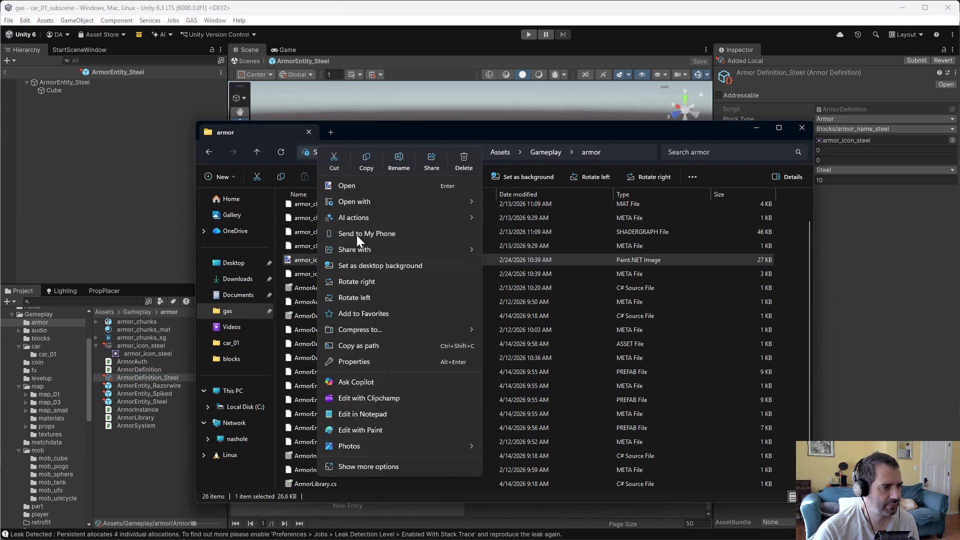
mouse_move(371, 200)
left_click(534, 231)
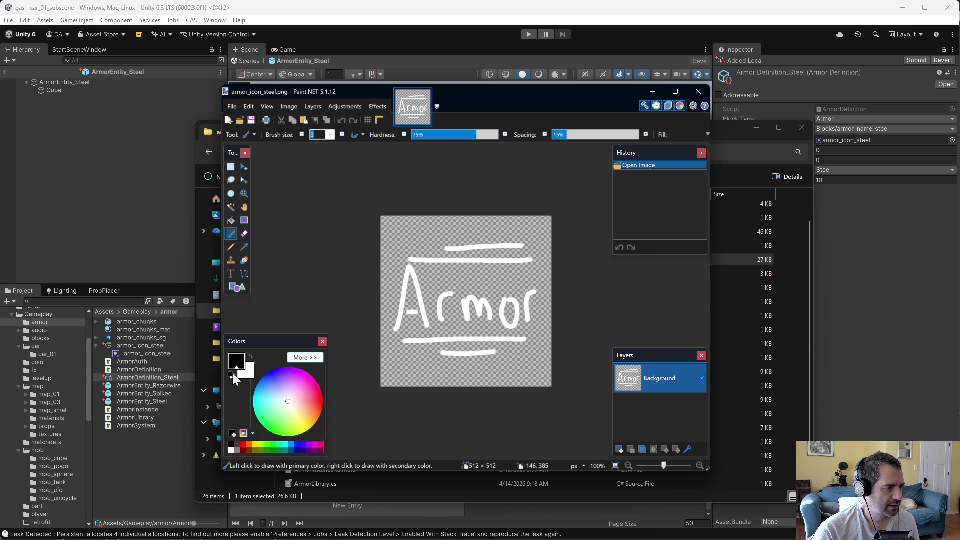
left_click(250, 357)
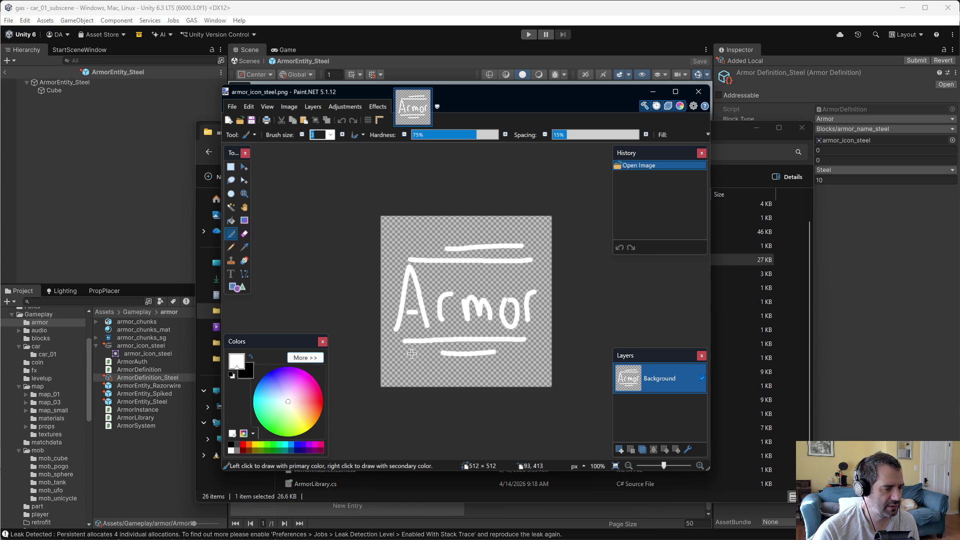
left_click(310, 374)
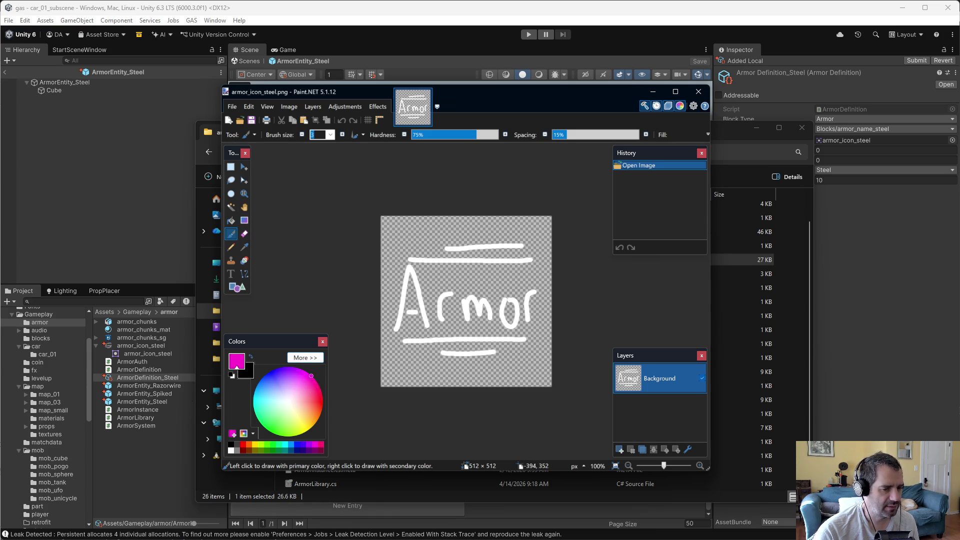
key("alt+Tab")
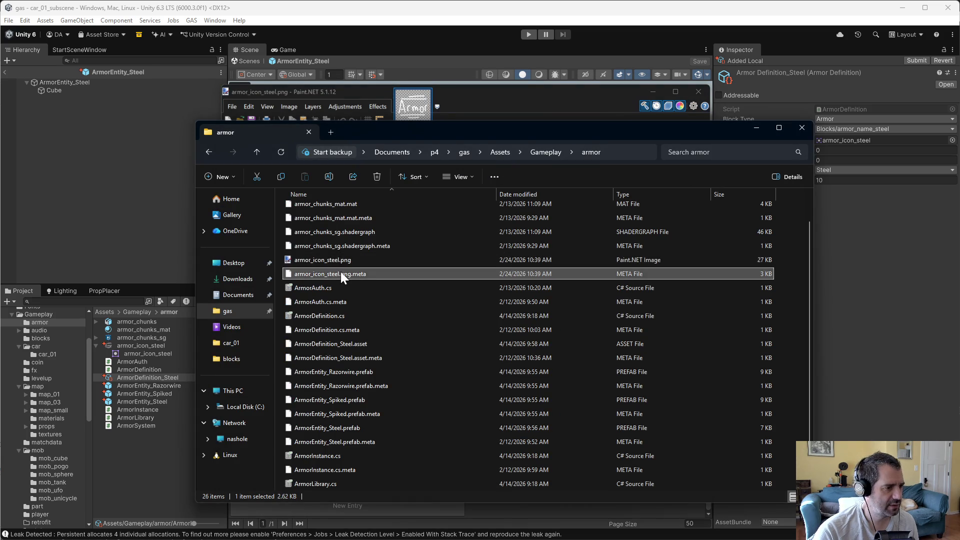
Step: Duplicate the steel icon file and name the copy armor_icon_spiked.png
key("ctrl+c")
key("ctrl+v")
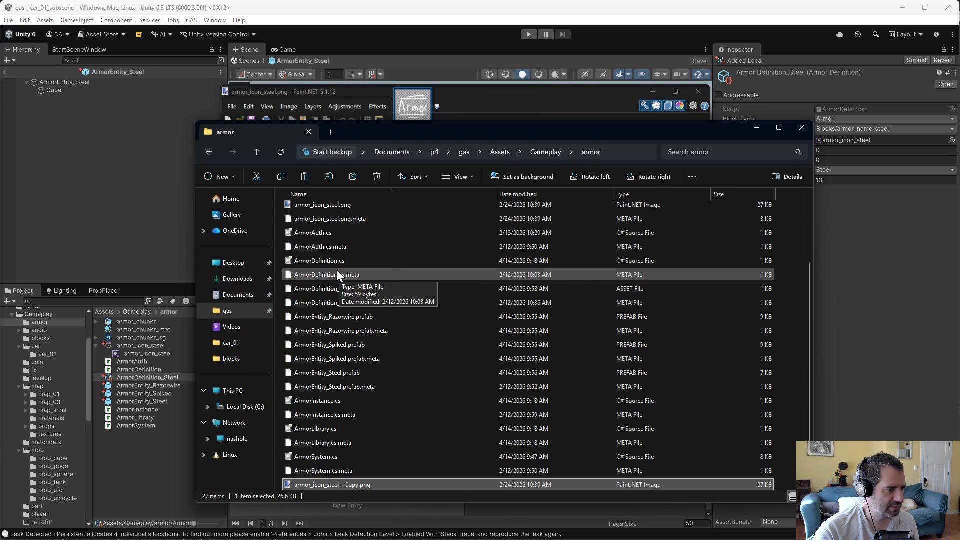
left_click(326, 485)
left_click_drag(327, 485, 357, 485)
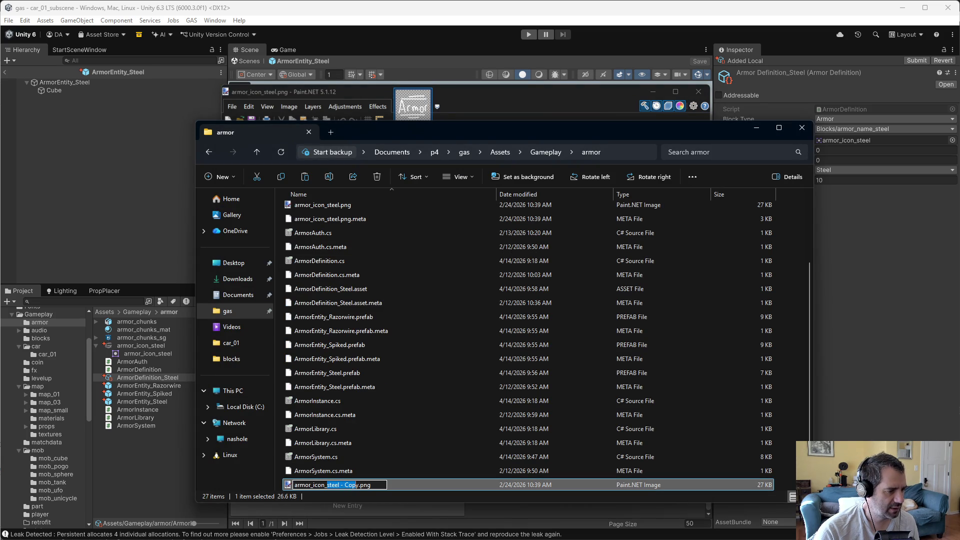
type("spiked")
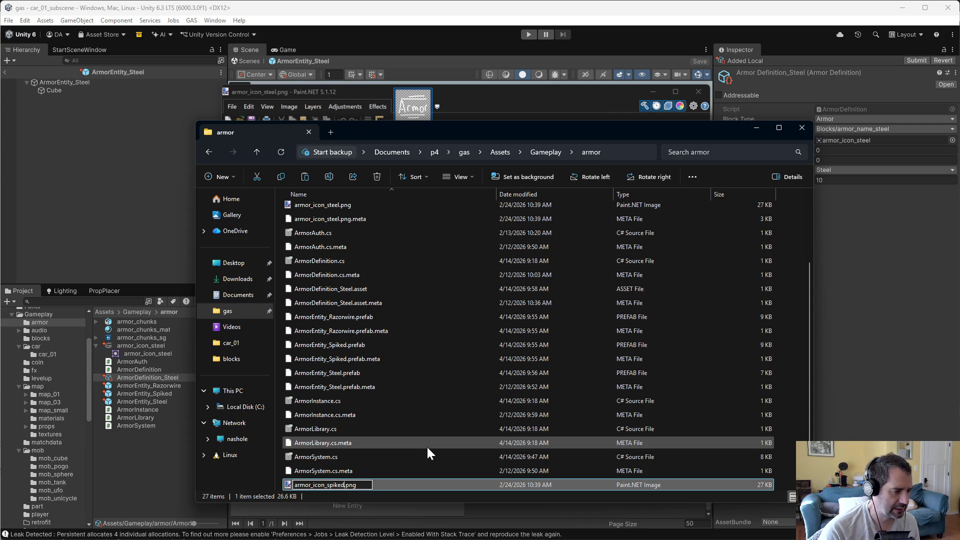
key("Return")
Step: Duplicate the icon again and name the copy armor_icon_razorwire.png
key("ctrl+c")
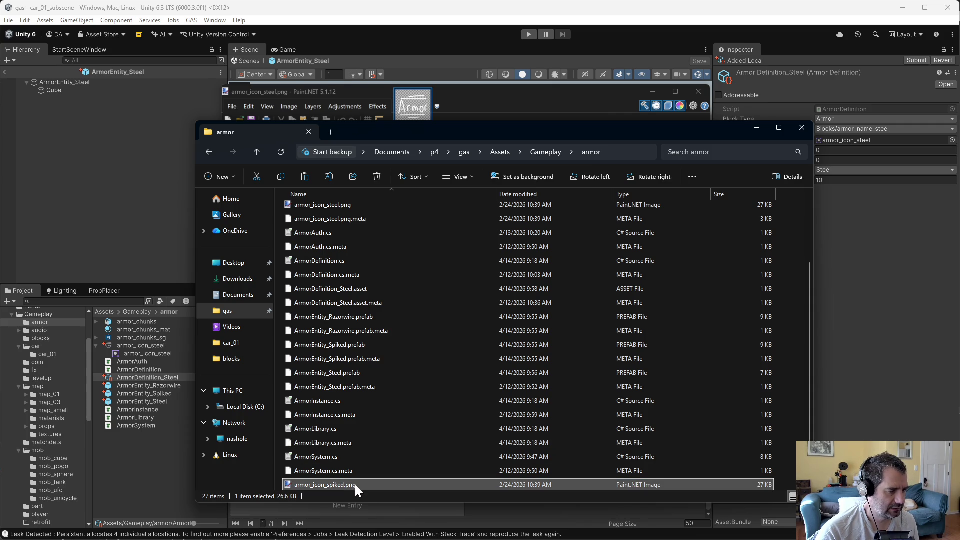
key("ctrl+v")
left_click(328, 484)
left_click_drag(328, 485, 361, 485)
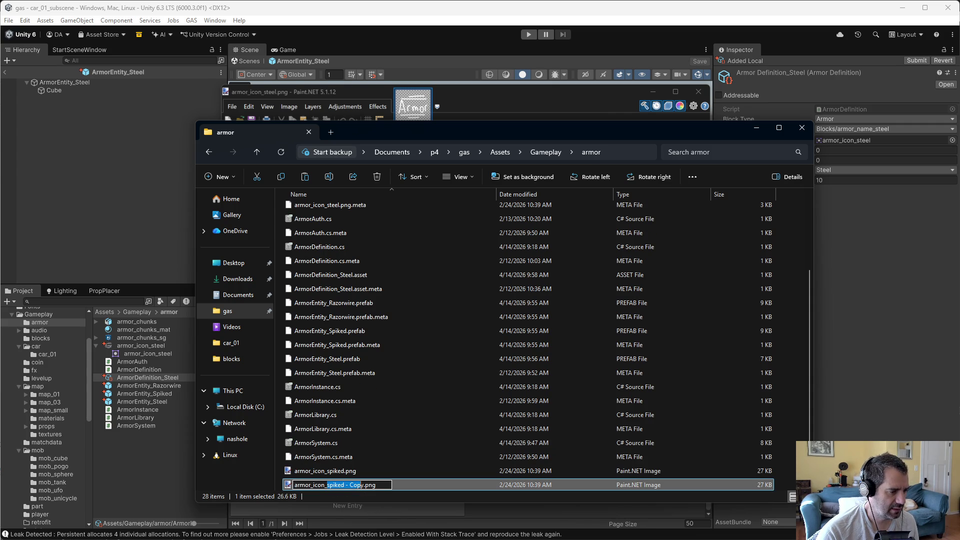
type("razorwir")
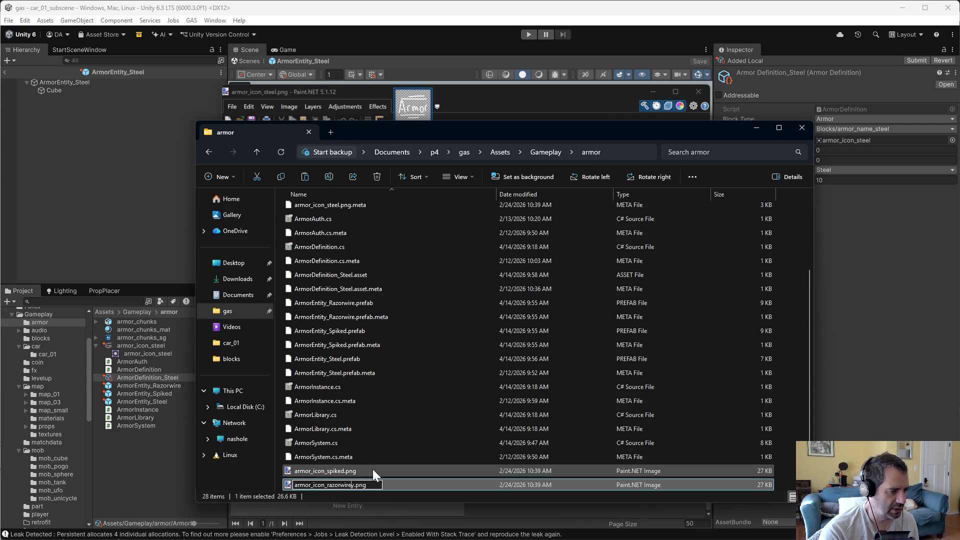
key("Delete")
key("Return")
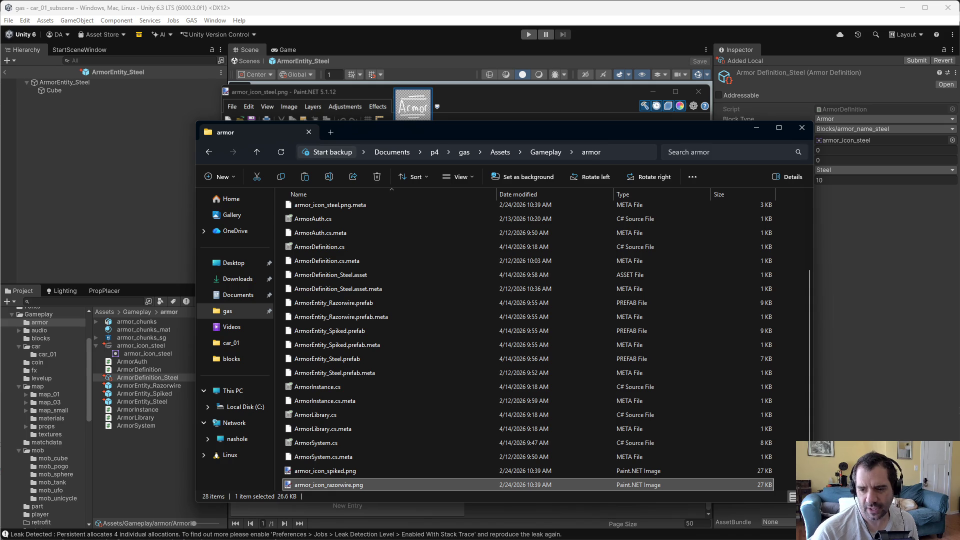
key("alt+Tab")
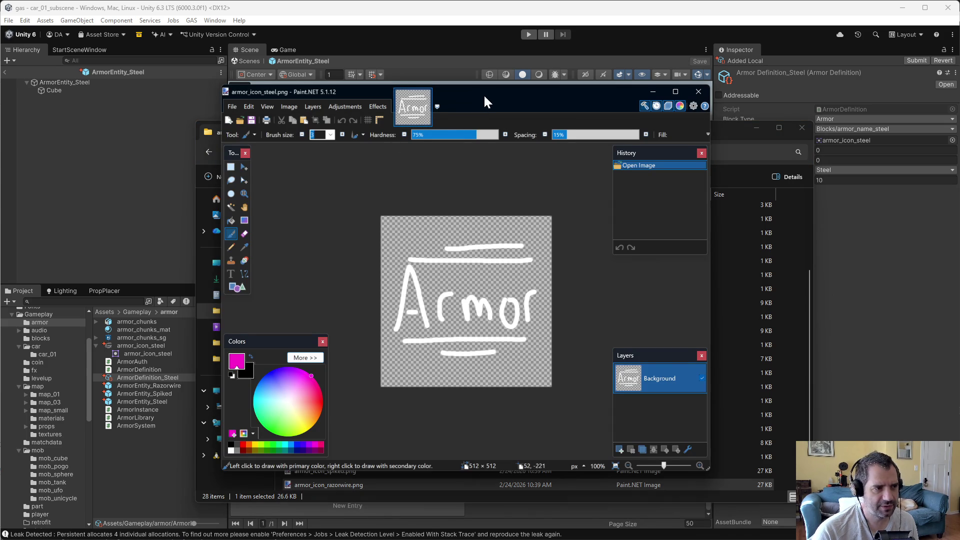
Step: Choose red as the drawing colour and set the brush size to 20
mouse_move(485, 94)
left_mouse_down()
mouse_move(526, 82)
mouse_move(496, 86)
mouse_move(510, 86)
mouse_move(498, 71)
left_mouse_up()
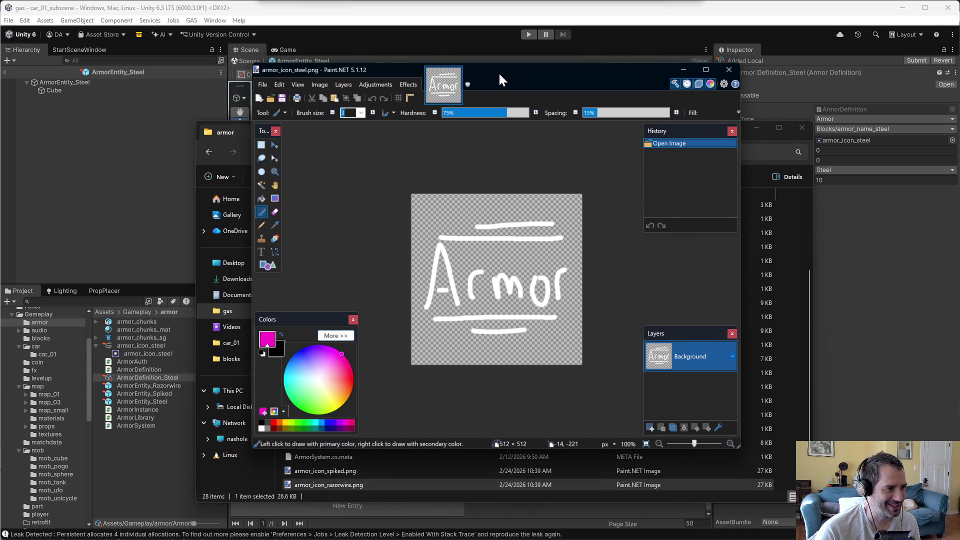
left_click_drag(347, 367, 353, 375)
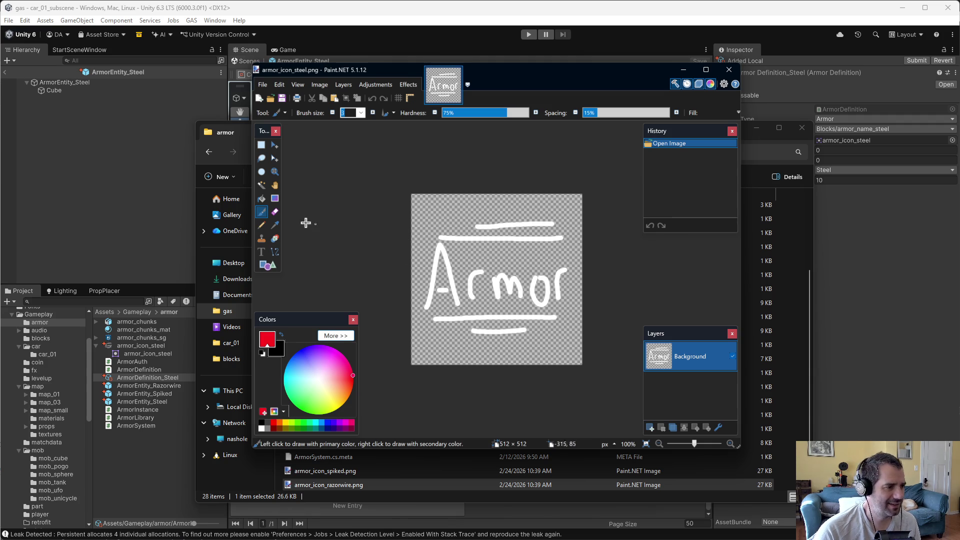
type("9")
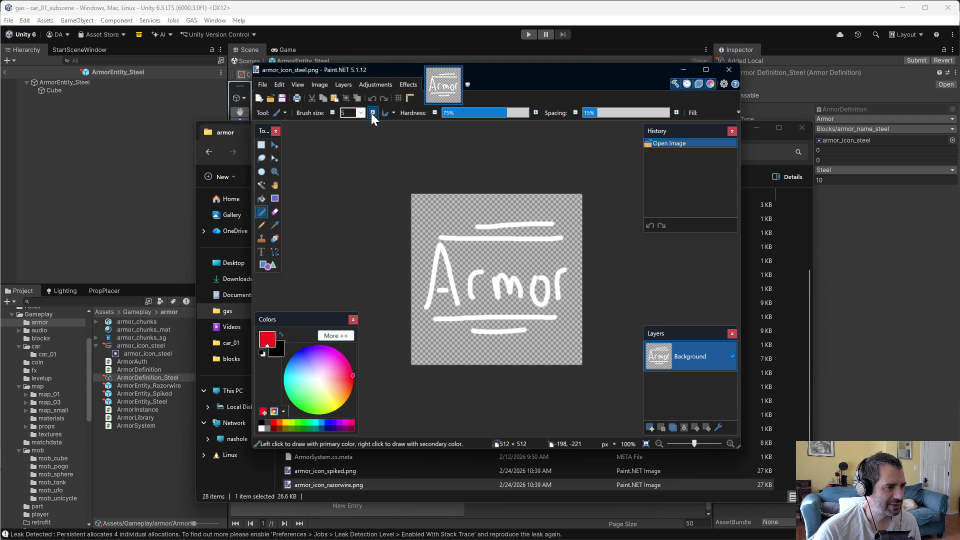
left_click_drag(478, 237, 468, 284)
key("ctrl+z")
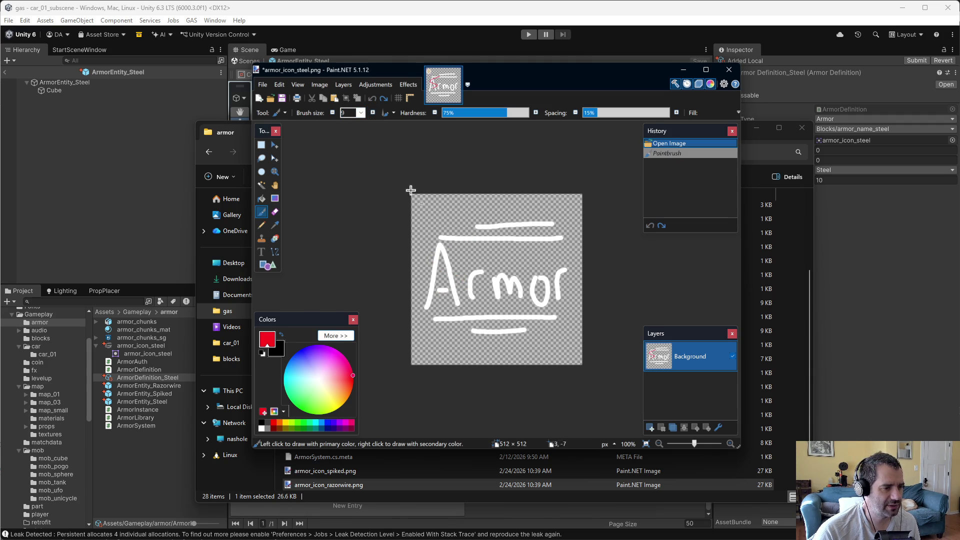
left_click(362, 113)
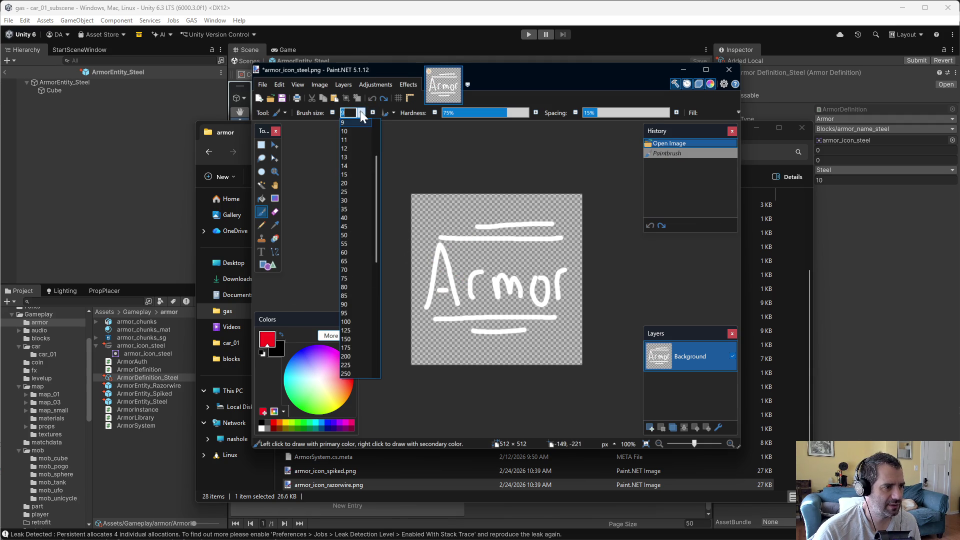
left_click(358, 182)
Step: Paint red 'Steel' above 'Armor', save the PNG and close Paint.NET
mouse_move(429, 229)
left_mouse_down()
mouse_move(453, 217)
mouse_move(433, 257)
left_mouse_up()
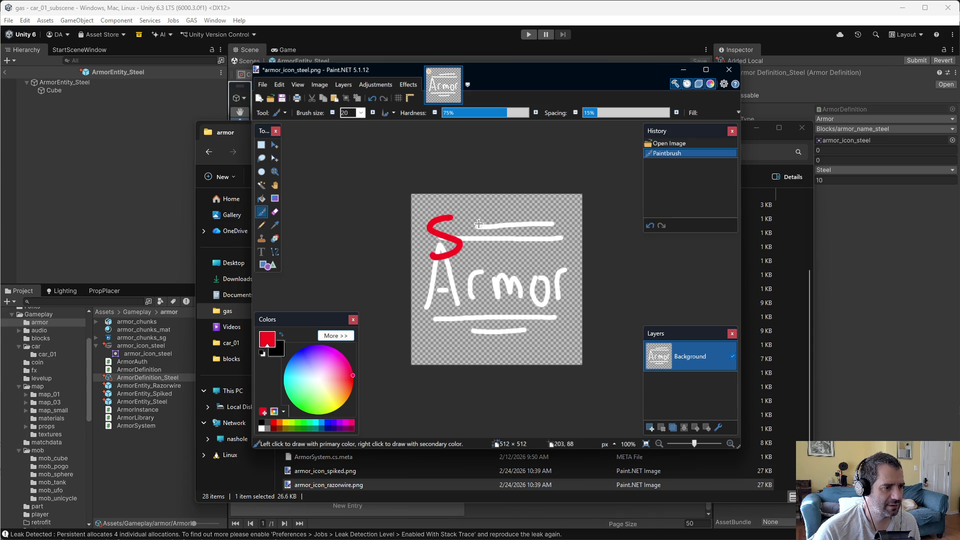
mouse_move(479, 218)
left_mouse_down()
mouse_move(497, 253)
mouse_move(521, 236)
mouse_move(501, 239)
mouse_move(517, 251)
left_mouse_up()
mouse_move(520, 241)
left_mouse_down()
mouse_move(541, 235)
mouse_move(546, 256)
mouse_move(557, 252)
left_mouse_up()
left_click_drag(555, 211, 560, 257)
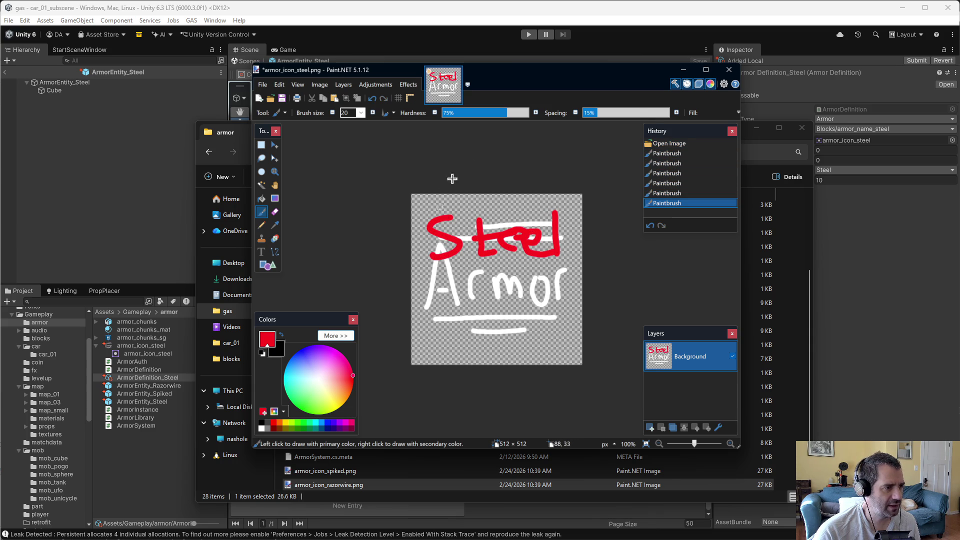
key("ctrl+s")
left_click(576, 343)
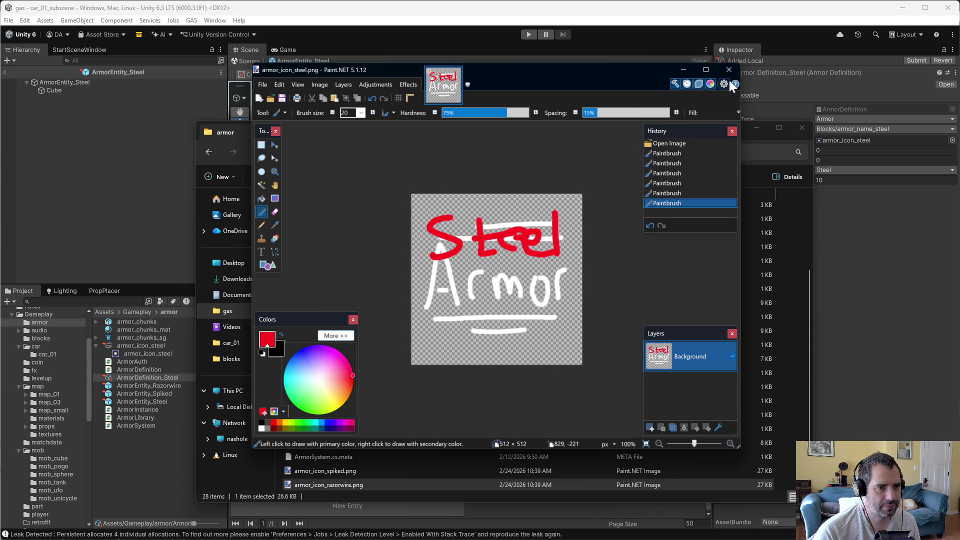
left_click(729, 69)
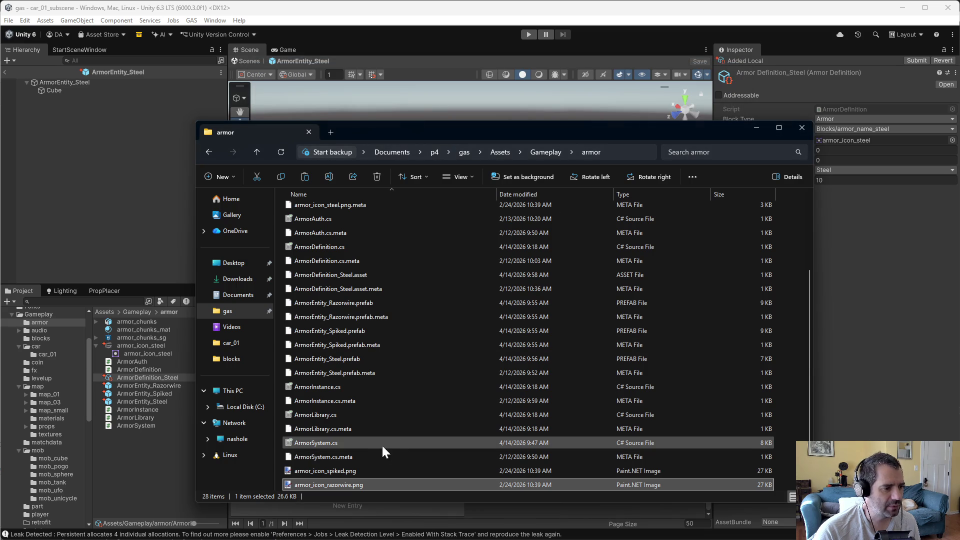
Step: Open armor_icon_spiked.png in Paint.NET with purple colour and brush size 20
right_click(335, 470)
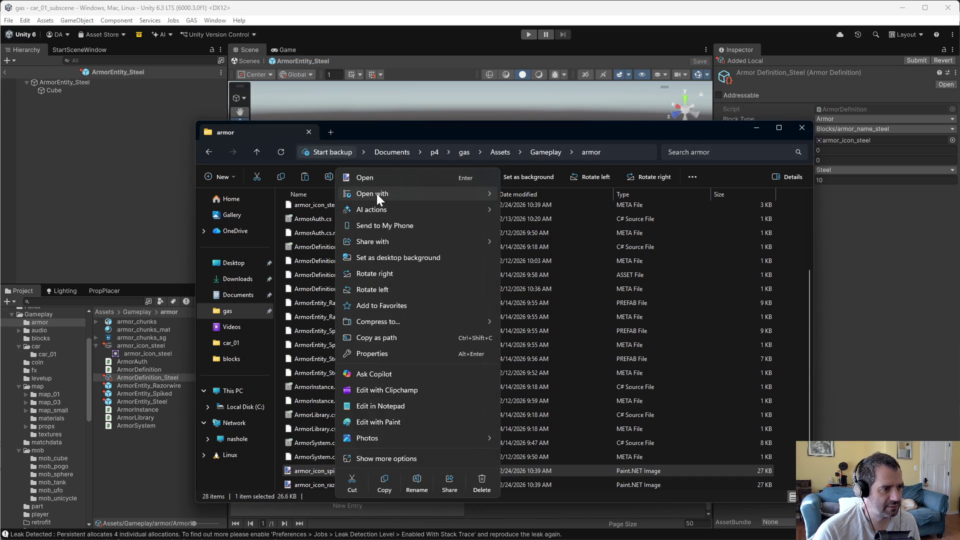
mouse_move(377, 193)
left_click(558, 222)
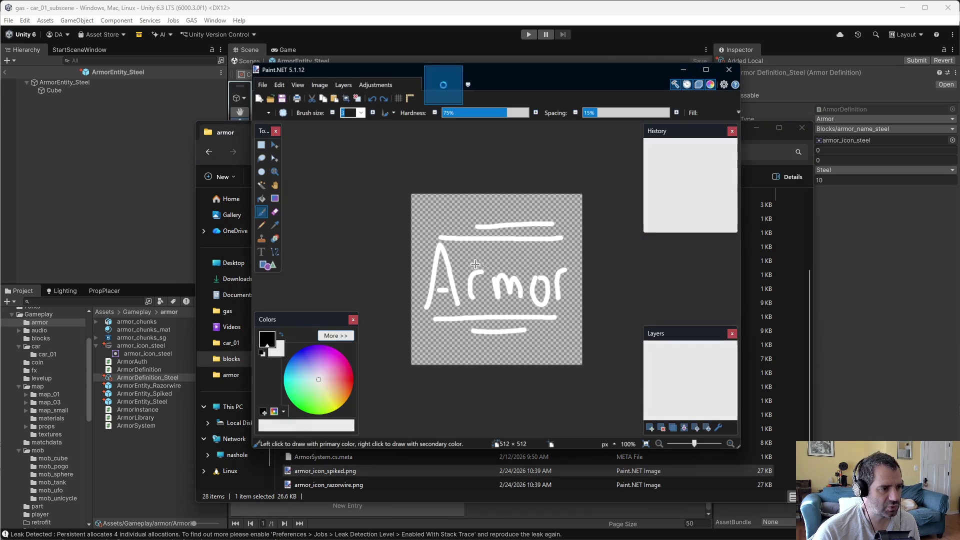
left_click_drag(302, 361, 319, 347)
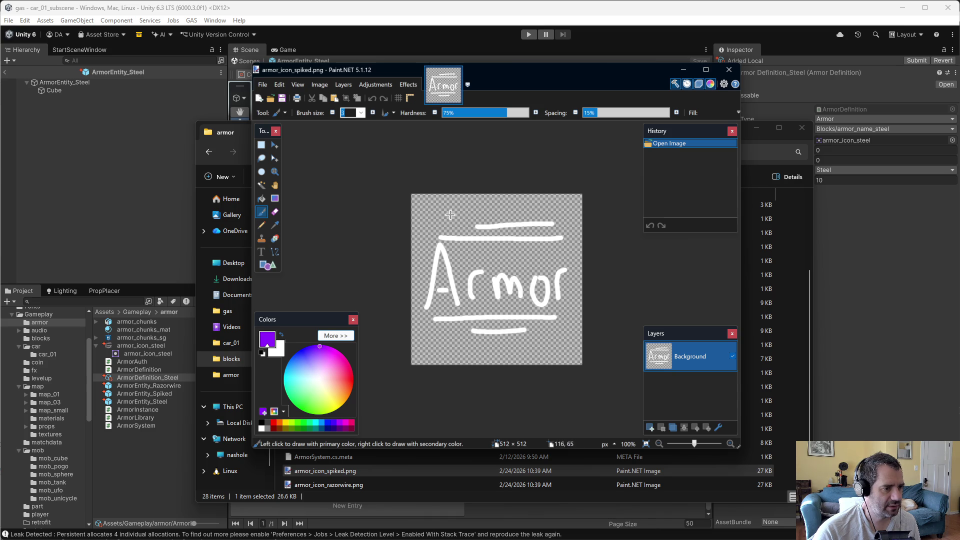
left_click_drag(450, 213, 453, 249)
key("ctrl+z")
left_click(361, 113)
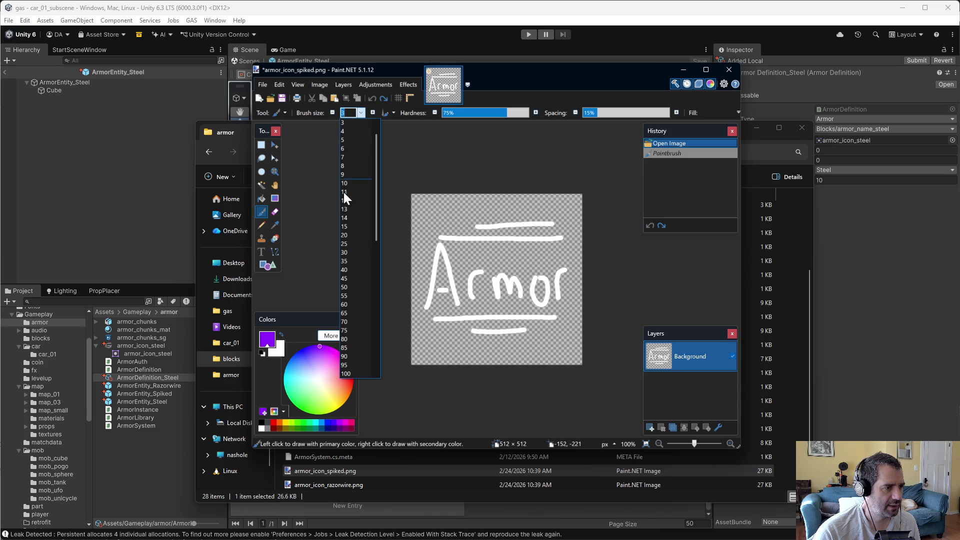
left_click(360, 234)
Step: Paint purple 'Spiked' above 'Armor', save the PNG and close the editor
mouse_move(444, 210)
left_mouse_down()
mouse_move(434, 209)
mouse_move(443, 245)
mouse_move(417, 252)
mouse_move(456, 273)
mouse_move(453, 254)
mouse_move(471, 244)
left_mouse_up()
left_click(471, 216)
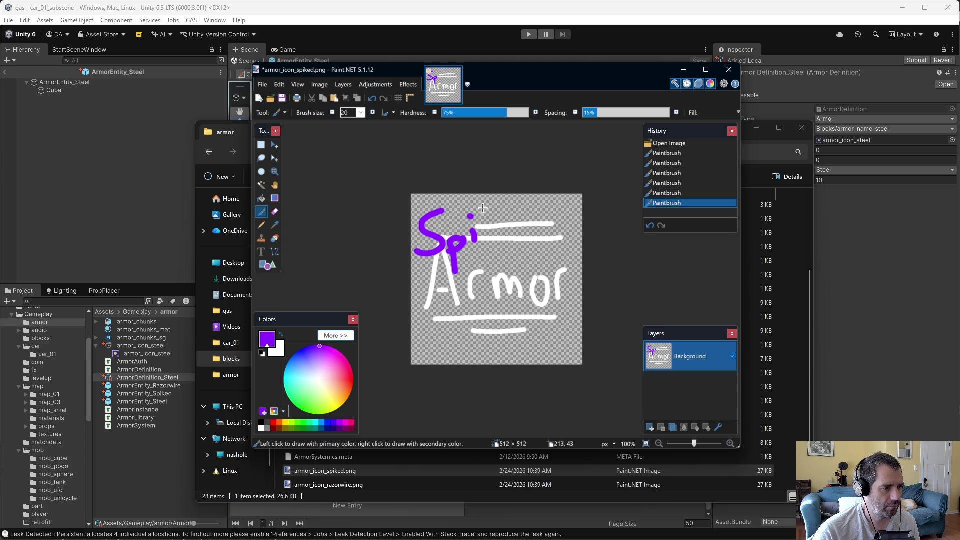
mouse_move(484, 205)
left_mouse_down()
mouse_move(508, 245)
mouse_move(522, 222)
mouse_move(531, 247)
mouse_move(555, 233)
mouse_move(557, 212)
left_mouse_up()
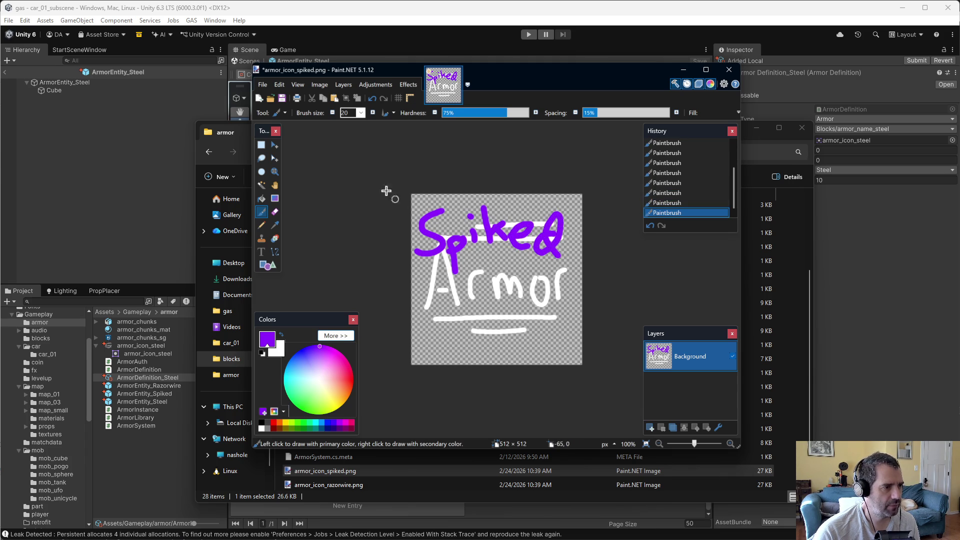
key("ctrl+s")
left_click(575, 343)
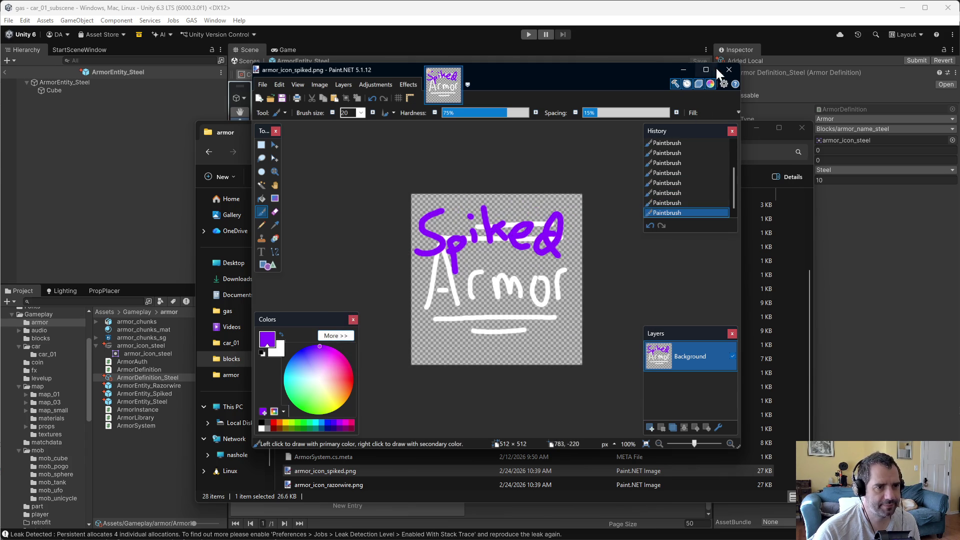
left_click(637, 133)
Step: Open armor_icon_razorwire.png in Paint.NET
left_click(319, 484)
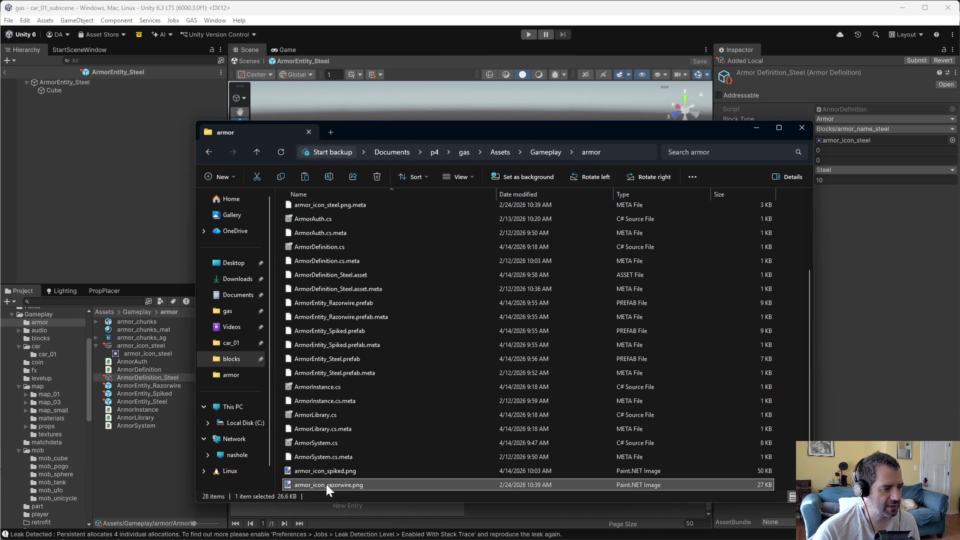
key("Up")
key("Up")
right_click(340, 487)
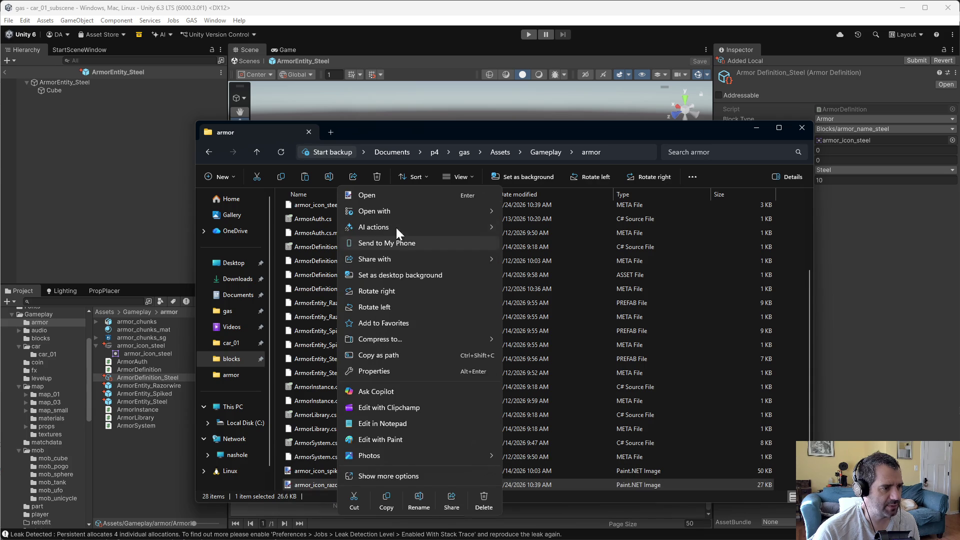
mouse_move(384, 213)
left_click(536, 247)
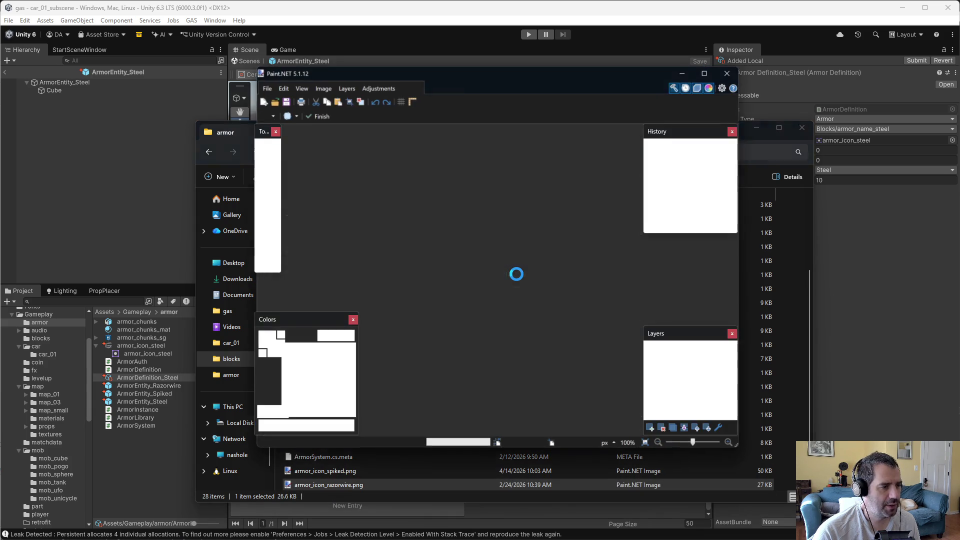
Step: Choose green as the painting colour and set the brush size to 20
left_click(295, 406)
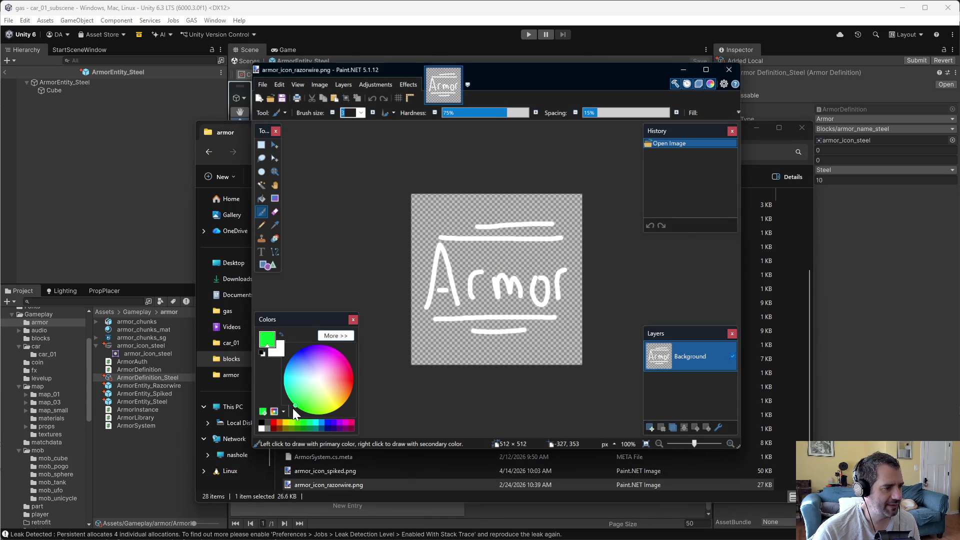
left_click(361, 113)
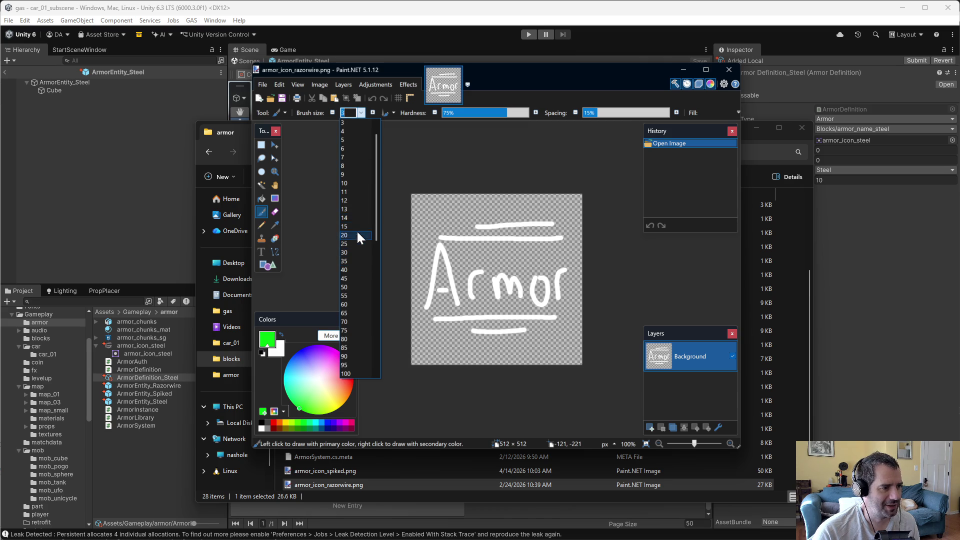
left_click(355, 227)
left_click(361, 113)
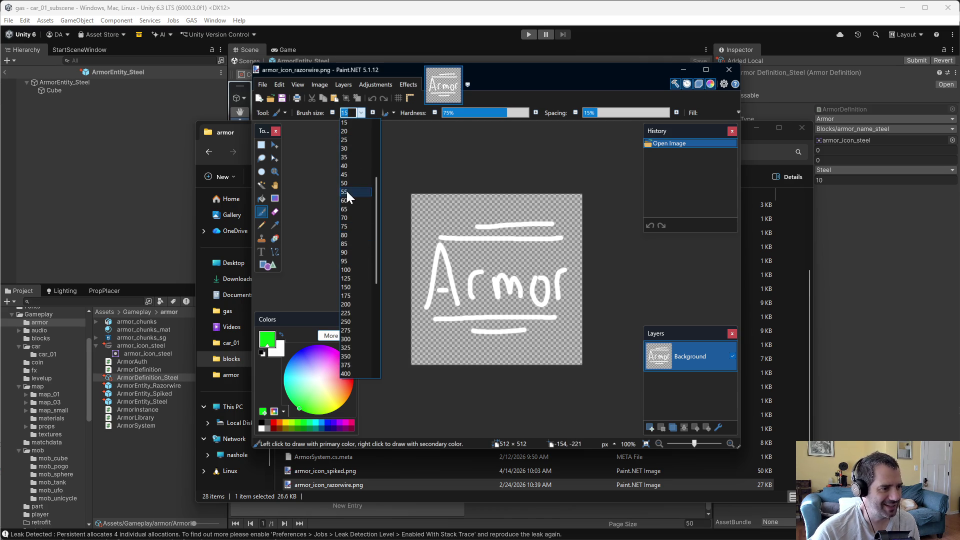
left_click(354, 131)
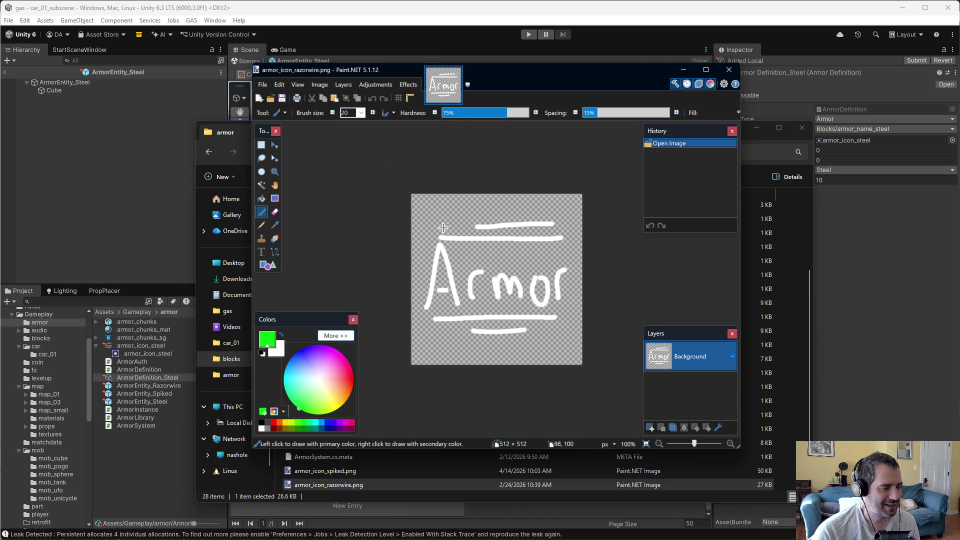
Step: Paint green 'Razorwire' above 'Armor', save the PNG and close Paint.NET
mouse_move(416, 218)
left_mouse_down()
mouse_move(425, 265)
mouse_move(435, 226)
mouse_move(424, 244)
mouse_move(448, 262)
mouse_move(479, 238)
mouse_move(481, 250)
left_mouse_up()
left_click_drag(480, 246, 489, 236)
left_click_drag(491, 235, 498, 255)
key("ctrl+z")
key("ctrl+z")
key("ctrl+z")
left_click_drag(495, 250, 505, 236)
mouse_move(503, 235)
left_mouse_down()
mouse_move(510, 250)
mouse_move(519, 231)
mouse_move(530, 245)
mouse_move(568, 220)
mouse_move(565, 240)
left_mouse_up()
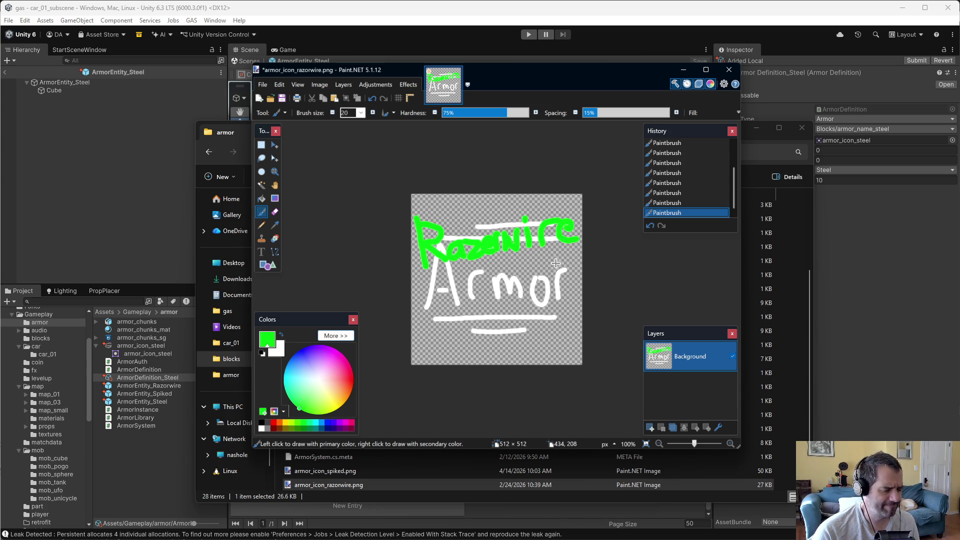
key("ctrl+s")
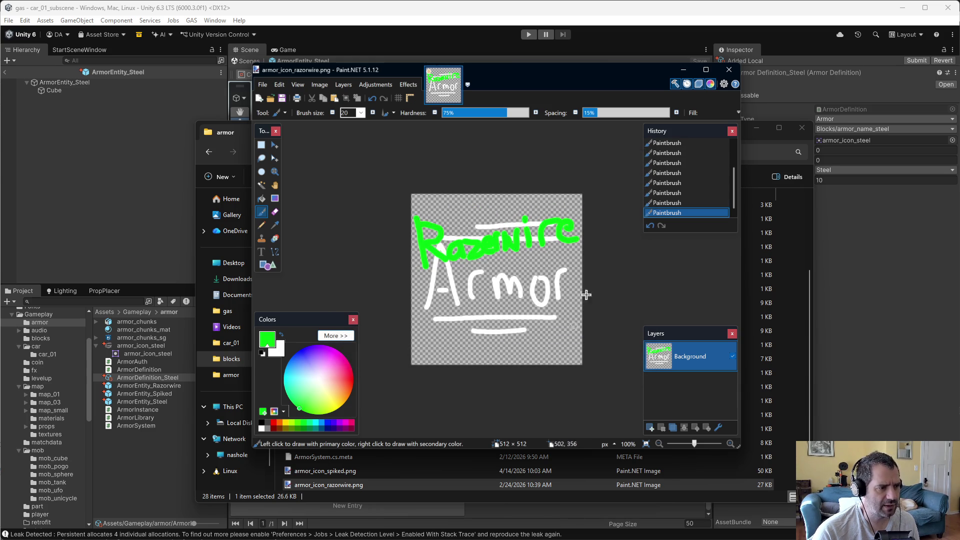
left_click(573, 343)
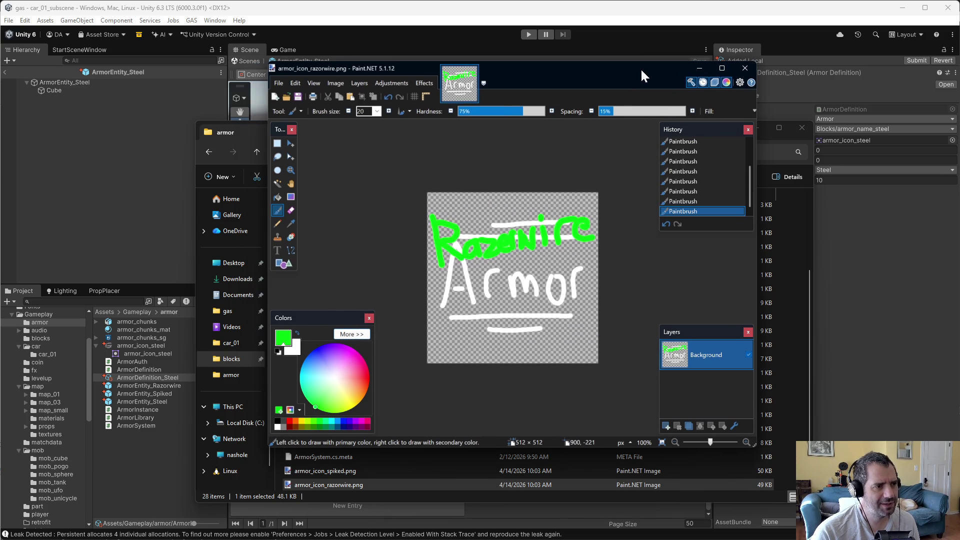
left_click(730, 70)
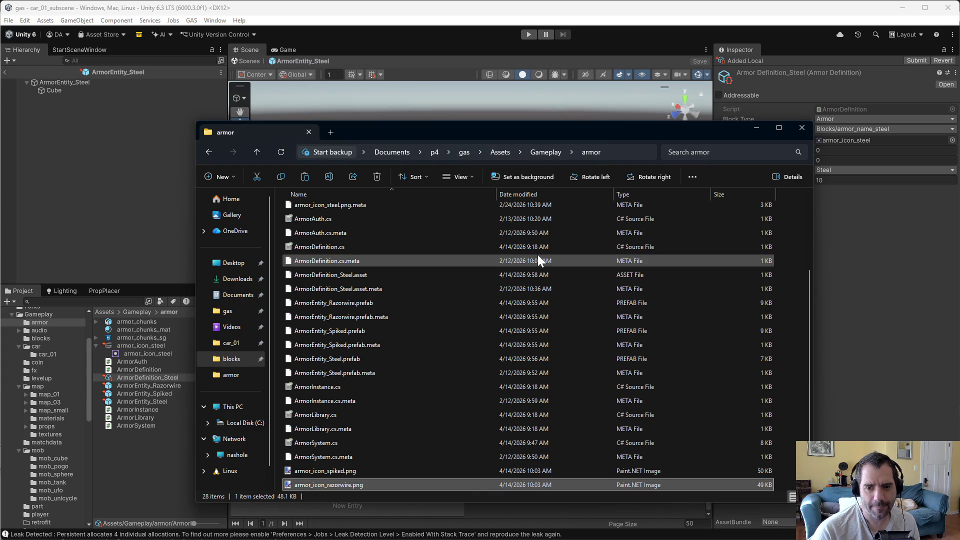
Step: Return to Unity, where the new spiked and razorwire icons get imported, and view ArmorDefinition_Steel's properties
left_click(654, 11)
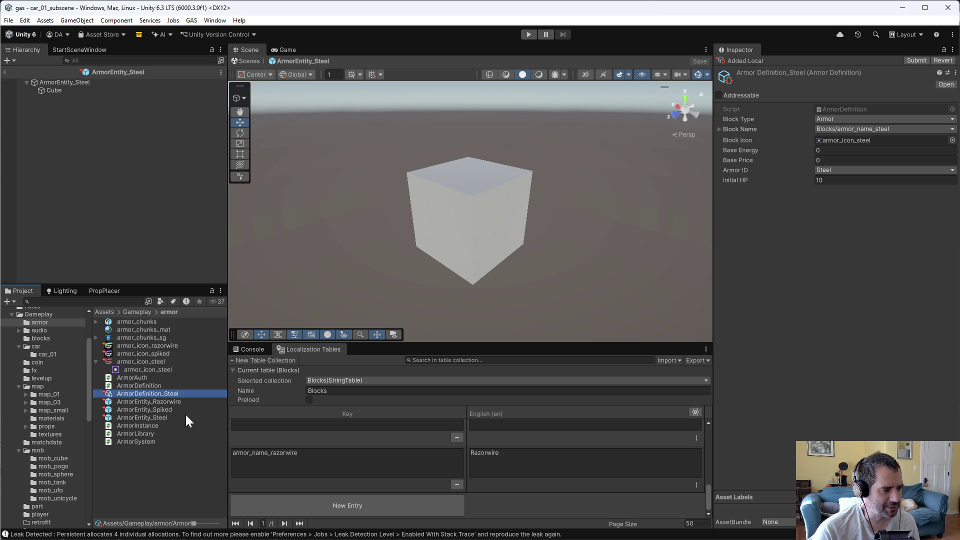
left_click(163, 465)
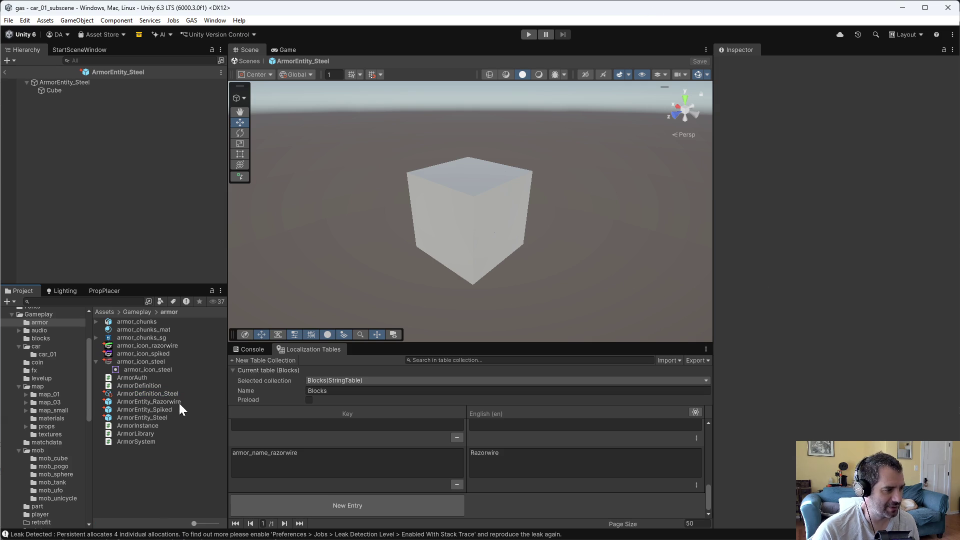
left_click(202, 394)
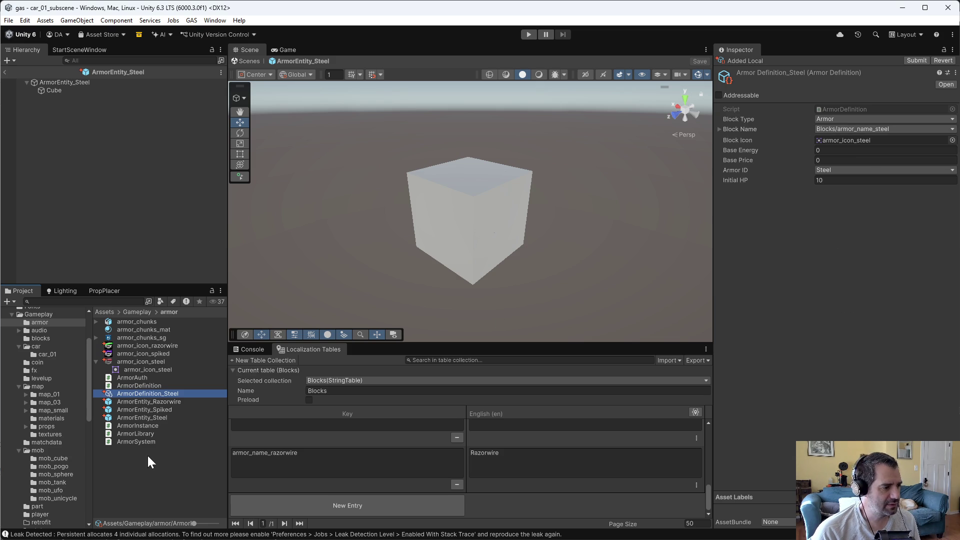
Step: Duplicate ArmorDefinition_Steel with Ctrl+D and name the copy ArmorDefinition_Spiked
left_click(148, 396)
key("ctrl+d")
left_click(168, 401)
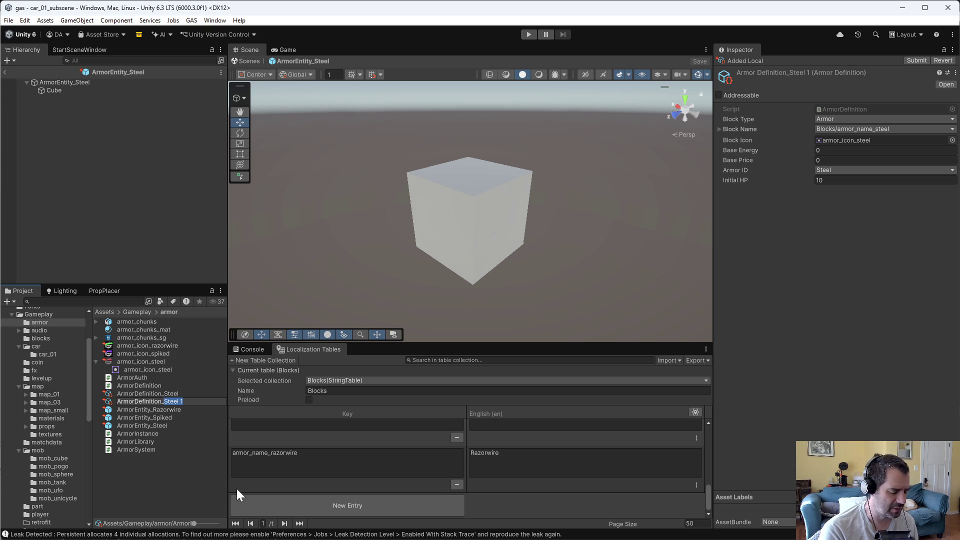
type("Spiked")
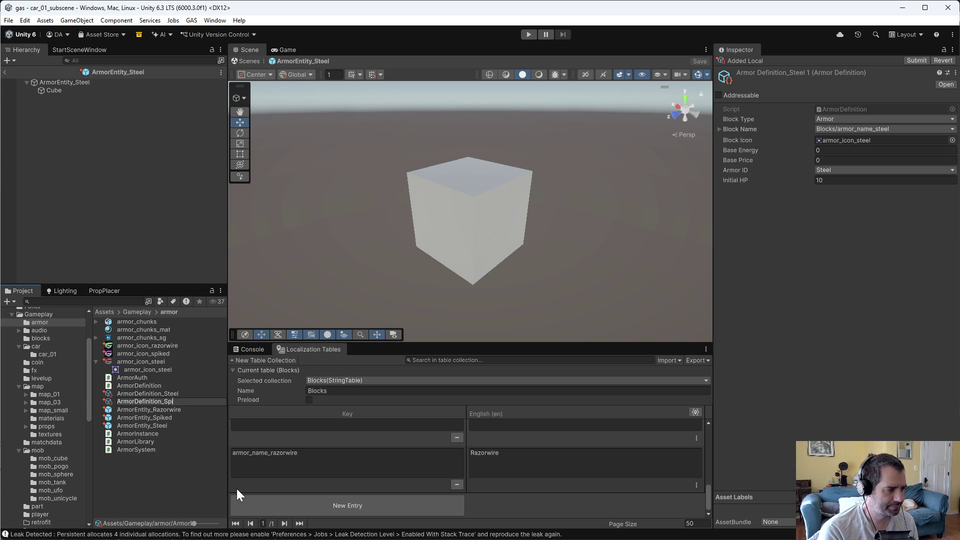
key("Return")
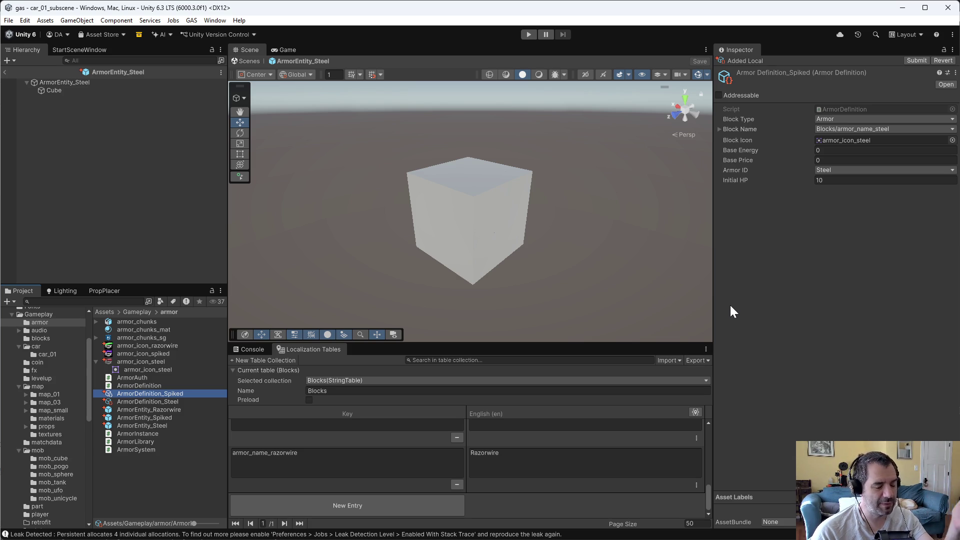
Step: Set the spiked definition's Block Name to Blocks/armor_name_spiked
left_click(854, 126)
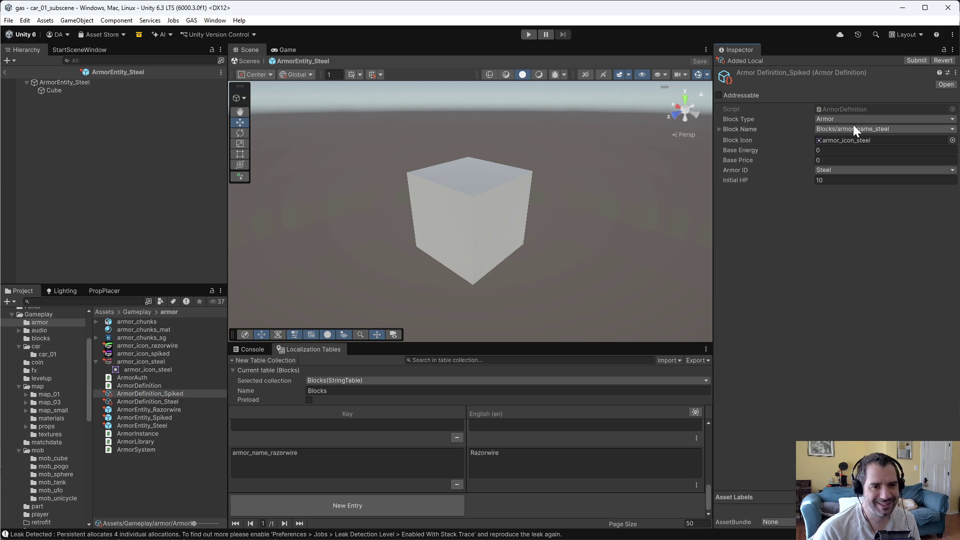
type("spiked")
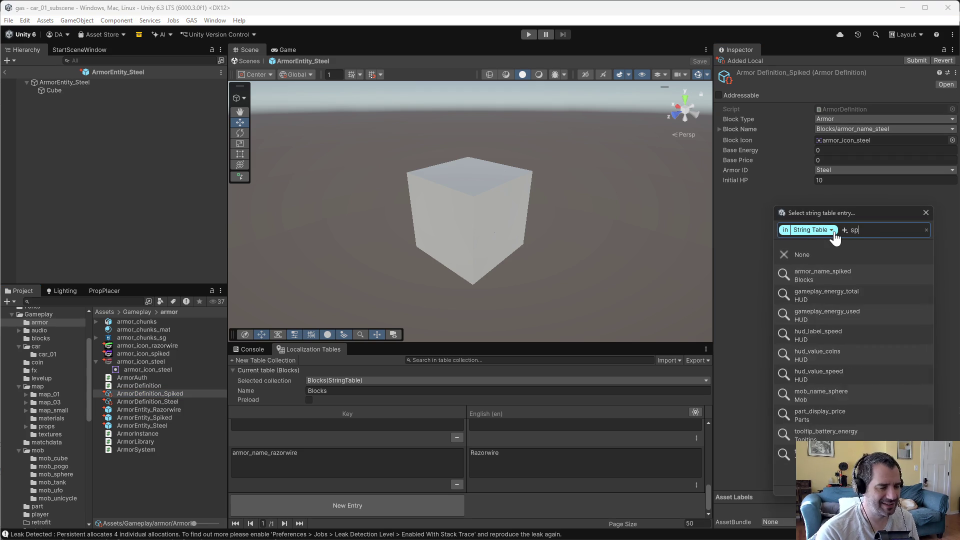
left_click(841, 278)
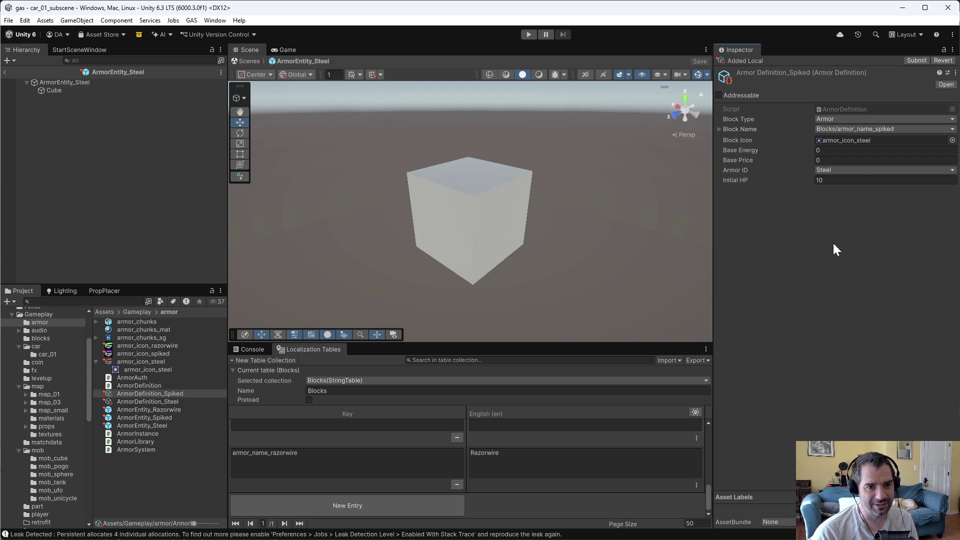
Step: Leave the Block Icon unchanged and view armor_icon_razorwire's texture import settings
left_click(953, 140)
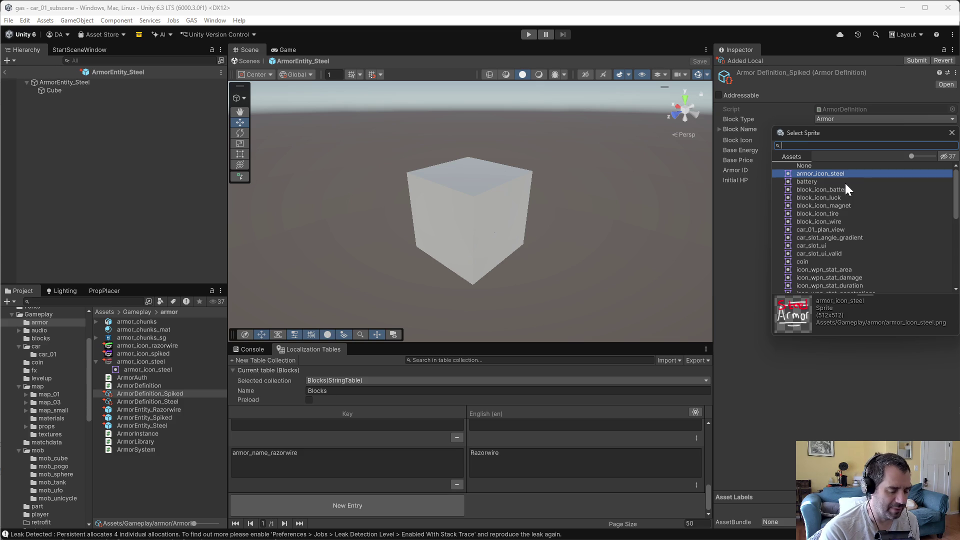
type("spik")
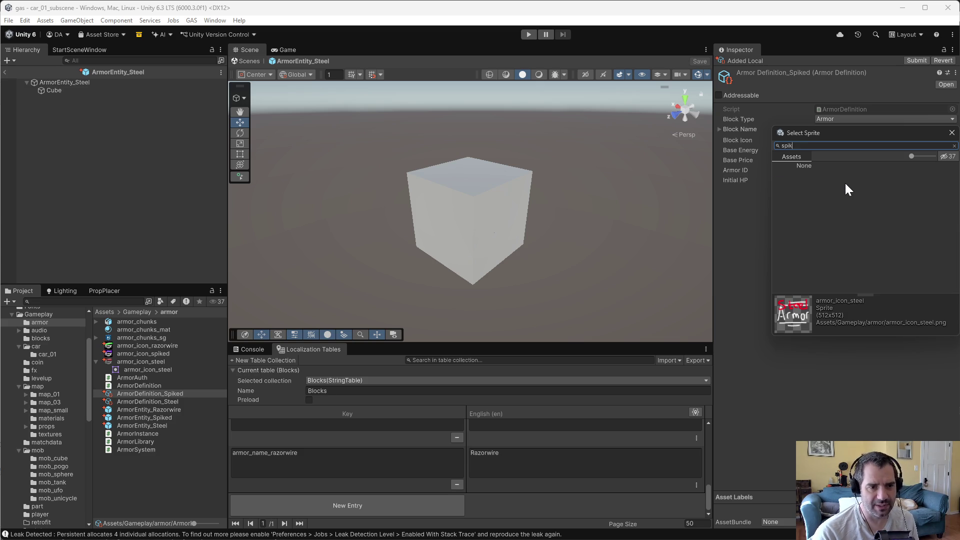
key("BackSpace")
key("BackSpace")
key("BackSpace")
key("Escape")
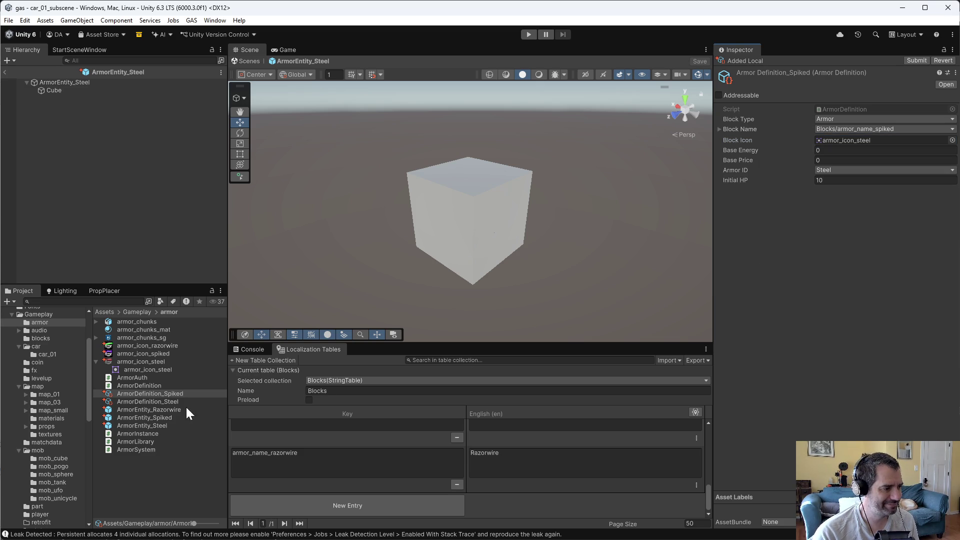
left_click(151, 346)
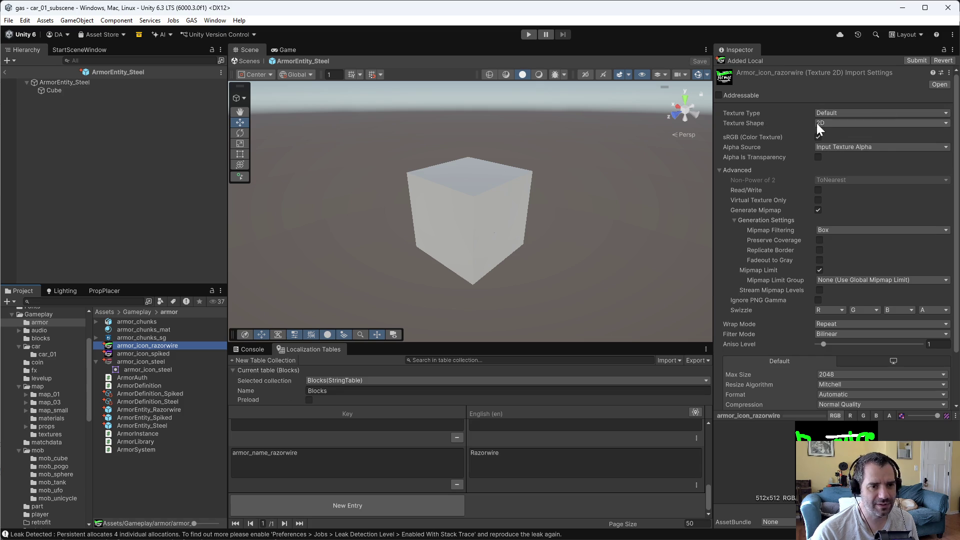
Step: Set the razorwire icon's Texture Type to Sprite (2D and UI) and apply
left_click(830, 113)
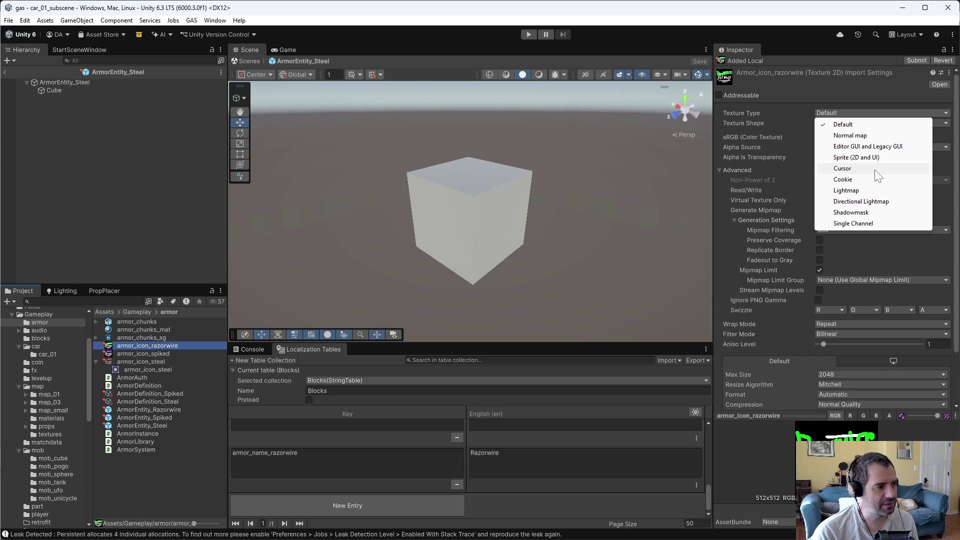
left_click(857, 157)
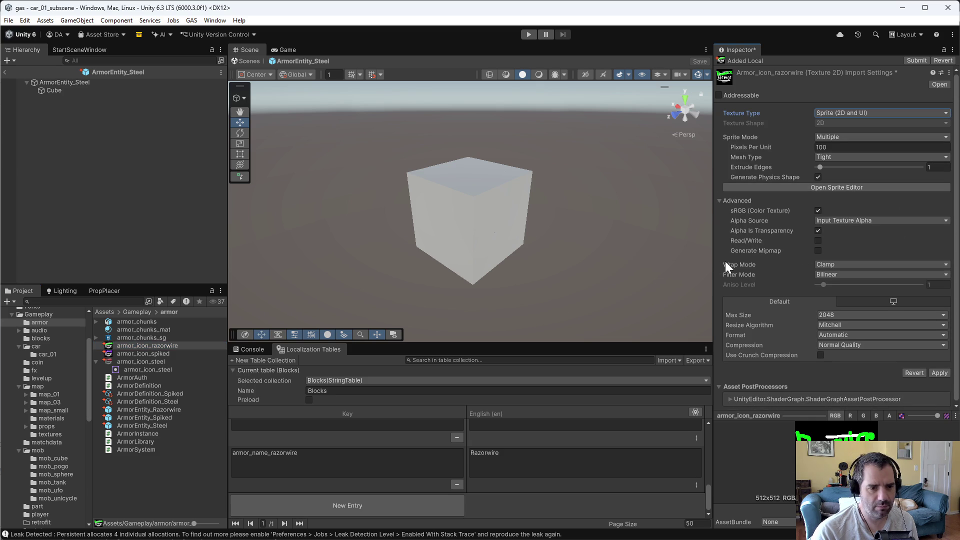
left_click(940, 373)
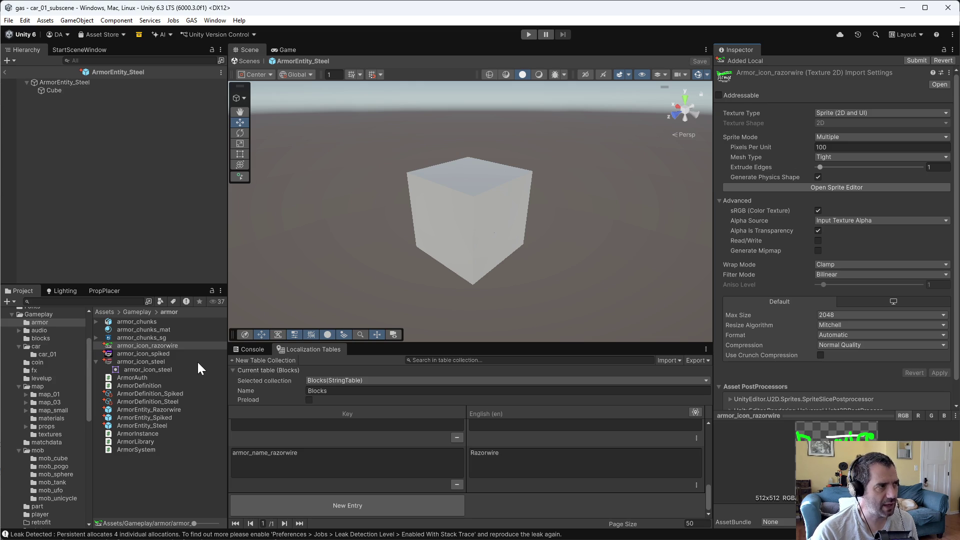
Step: Make armor_icon_spiked a Sprite (2D and UI) with Sprite Mode Single and apply
left_click(167, 355)
left_click(835, 111)
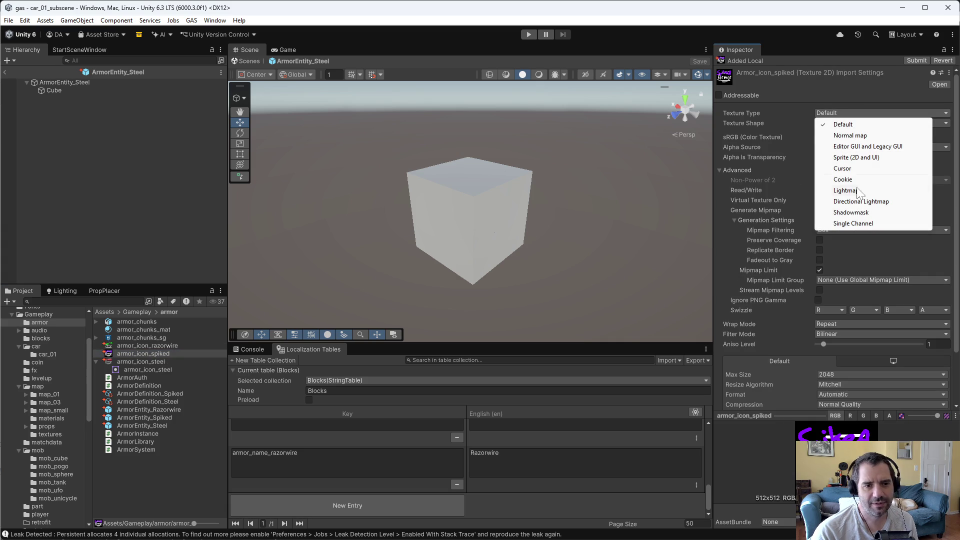
left_click(852, 158)
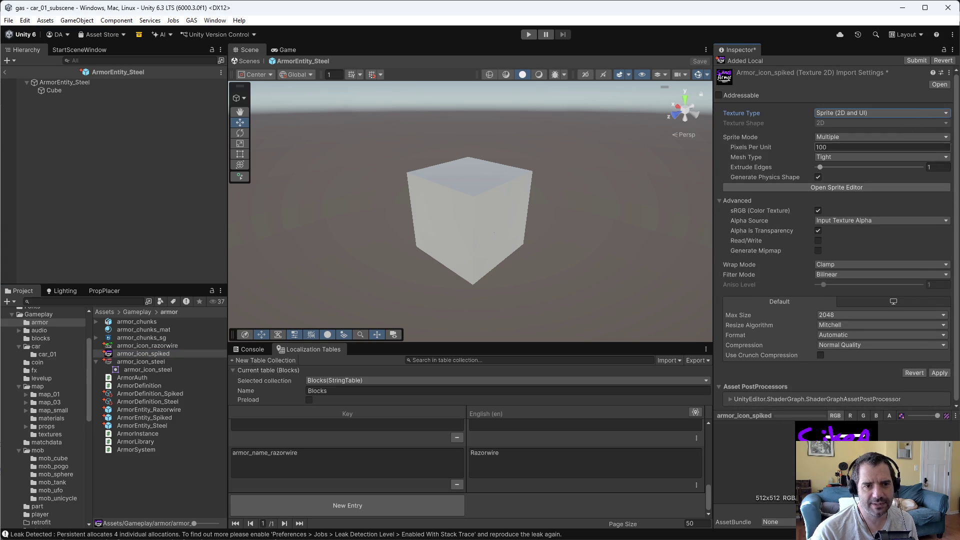
left_click(825, 138)
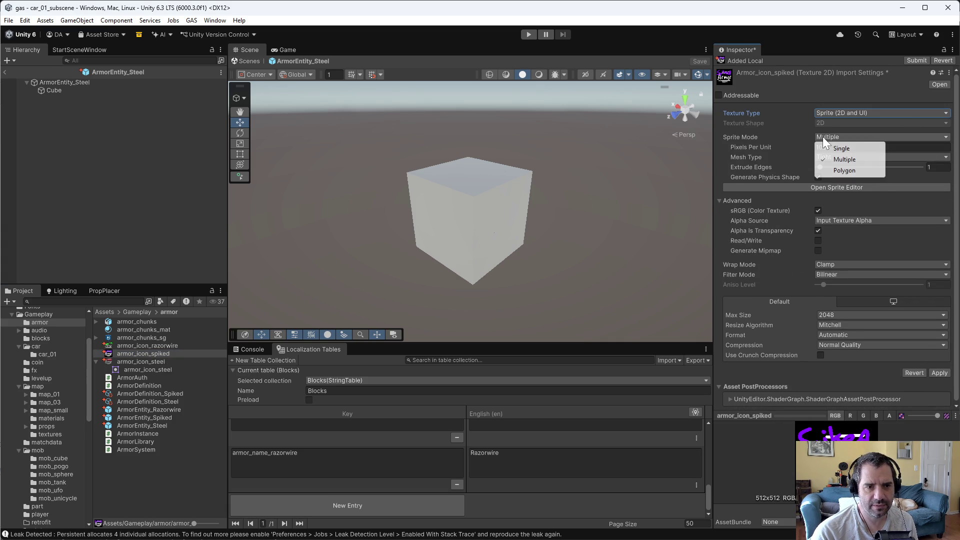
left_click(842, 148)
left_click(940, 383)
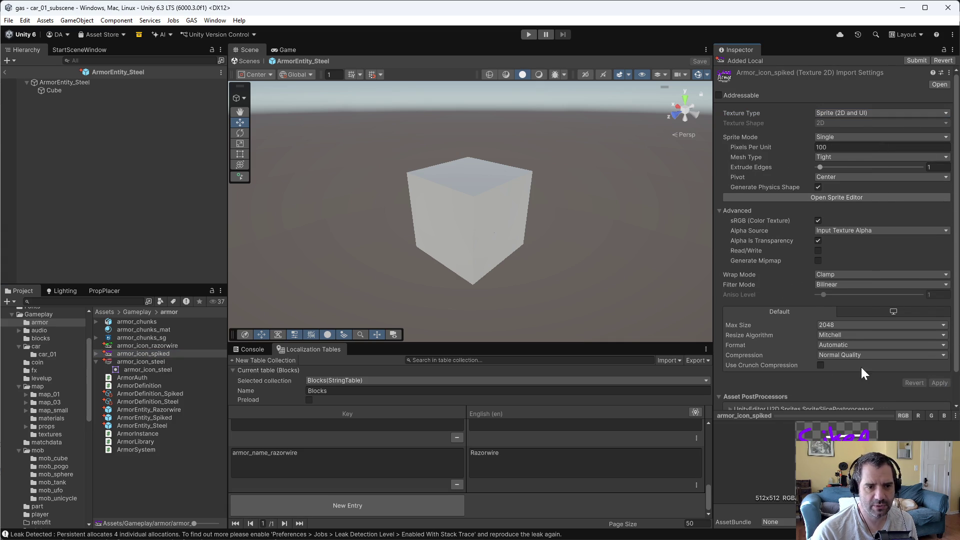
Step: Set armor_icon_razorwire's Sprite Mode to Single and apply
left_click(163, 346)
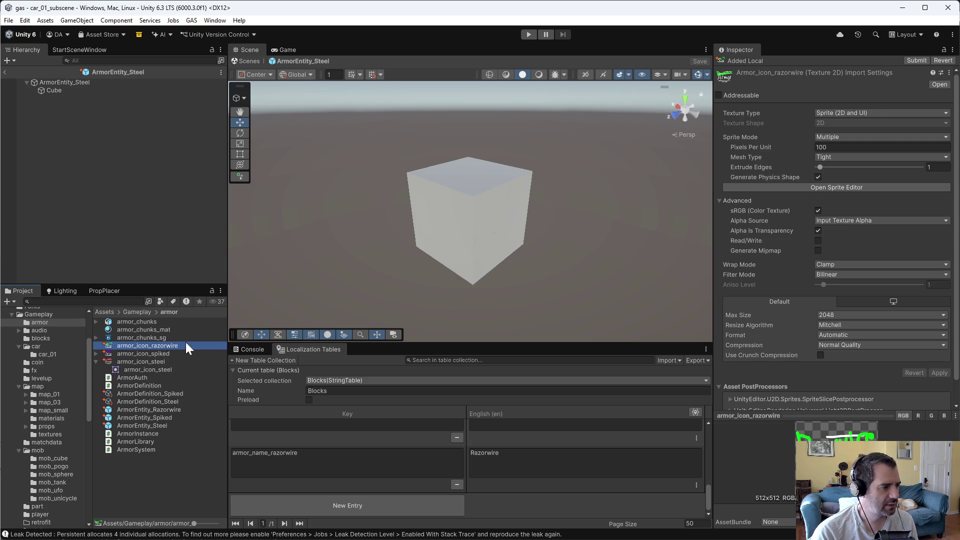
left_click(846, 138)
left_click(842, 149)
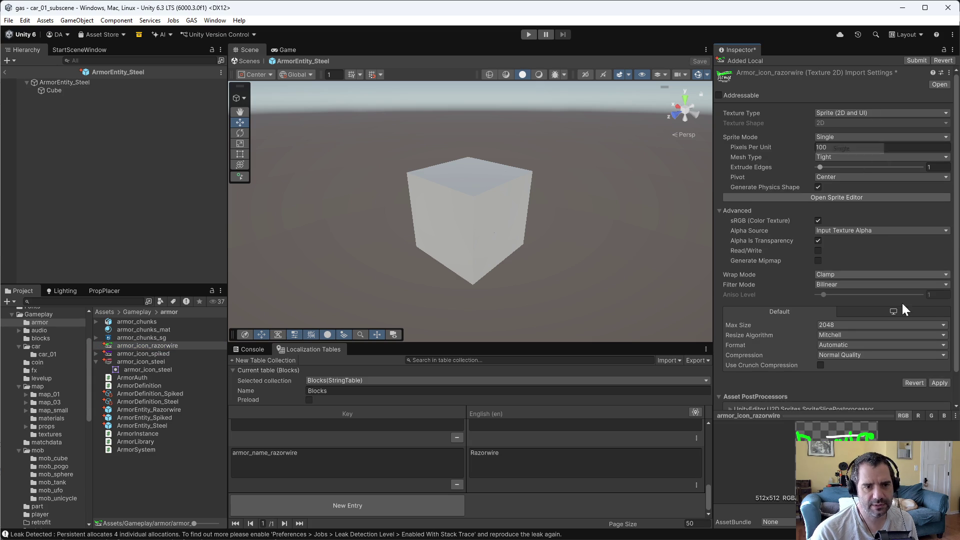
left_click(940, 383)
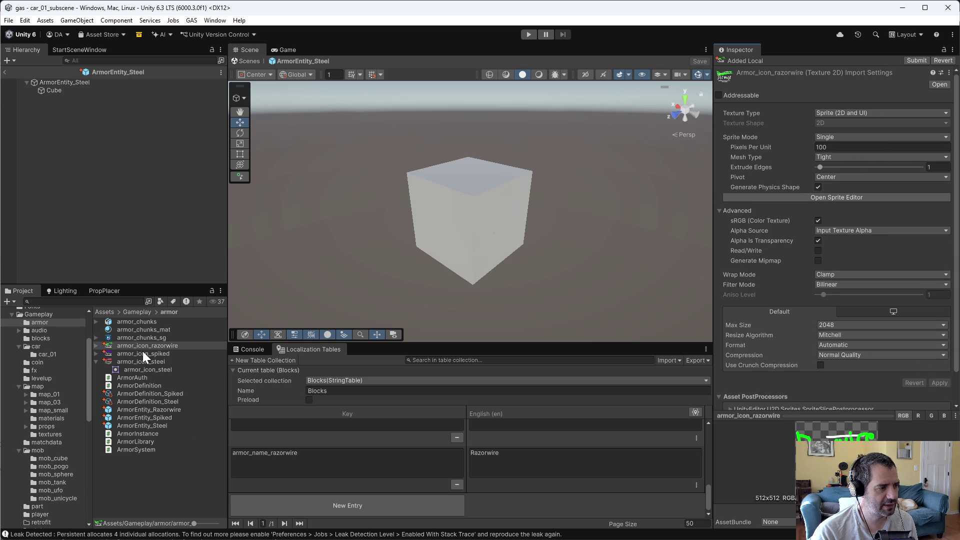
Step: Compare against the steel armor icon's import settings, then clear the selection
left_click(154, 362)
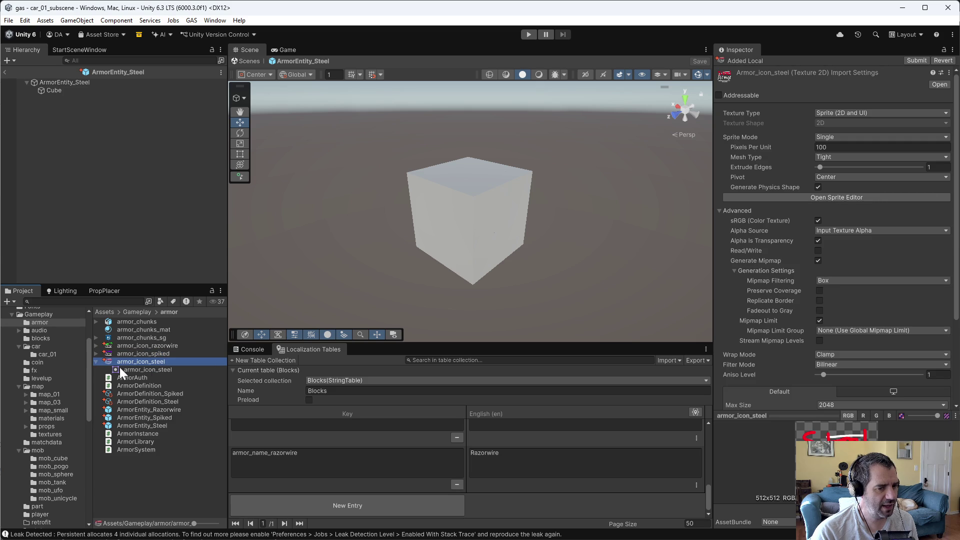
left_click(95, 359)
left_click(152, 454)
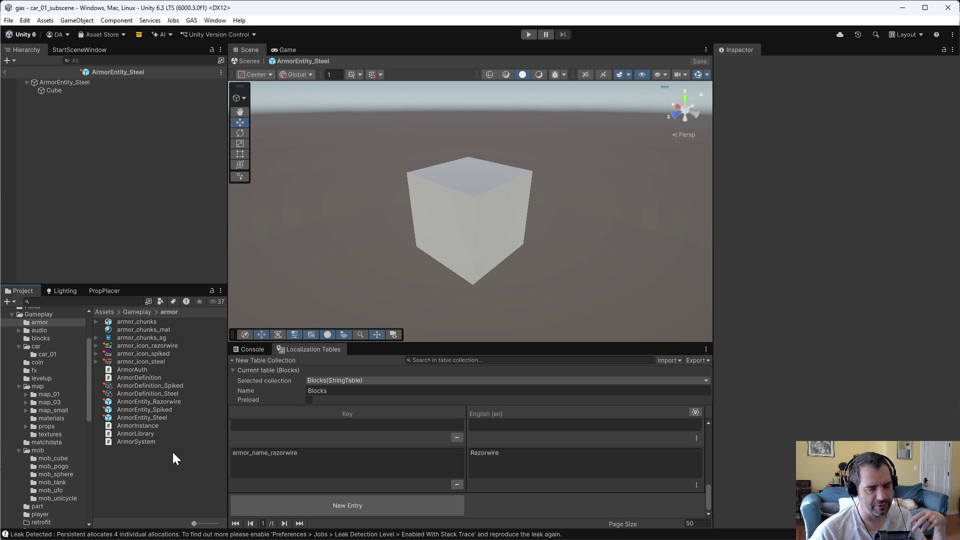
Step: Review the armor icons, the three ArmorEntity prefabs and ArmorDefinition_Steel
left_click(177, 354)
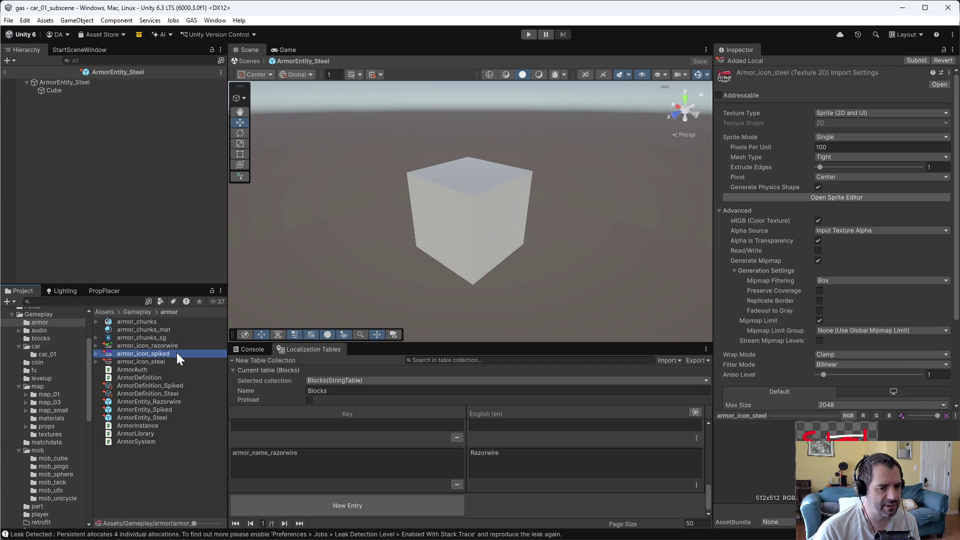
left_click(181, 345)
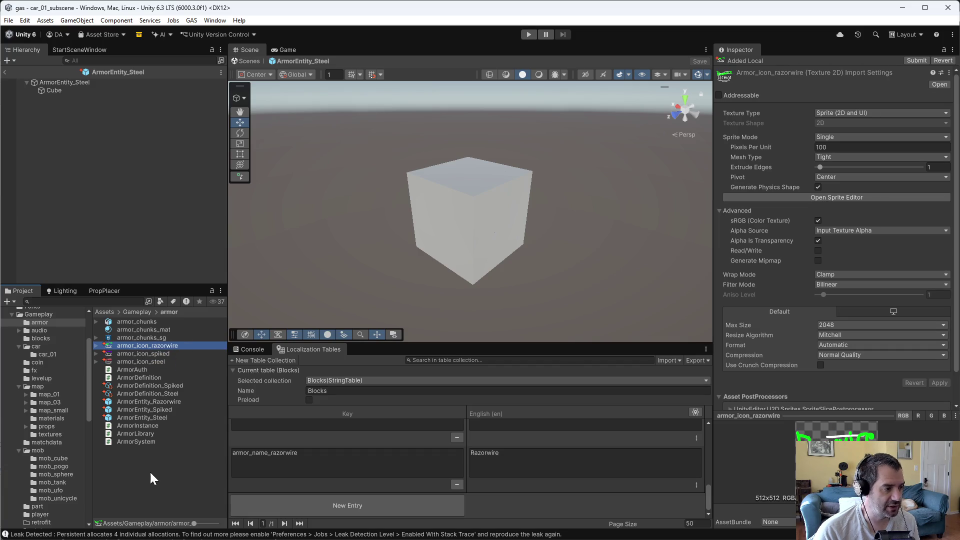
left_click(161, 419)
left_click(163, 409)
left_click(167, 402)
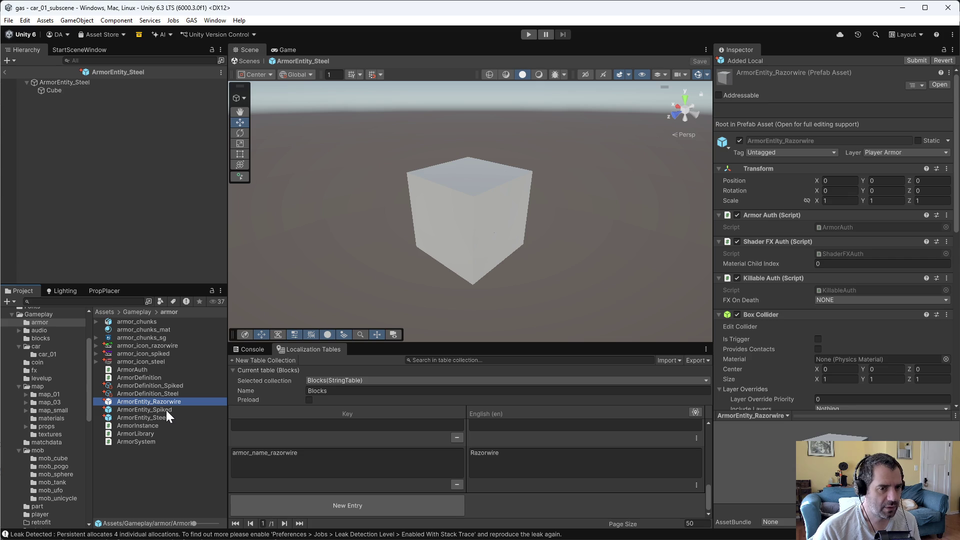
left_click(157, 394)
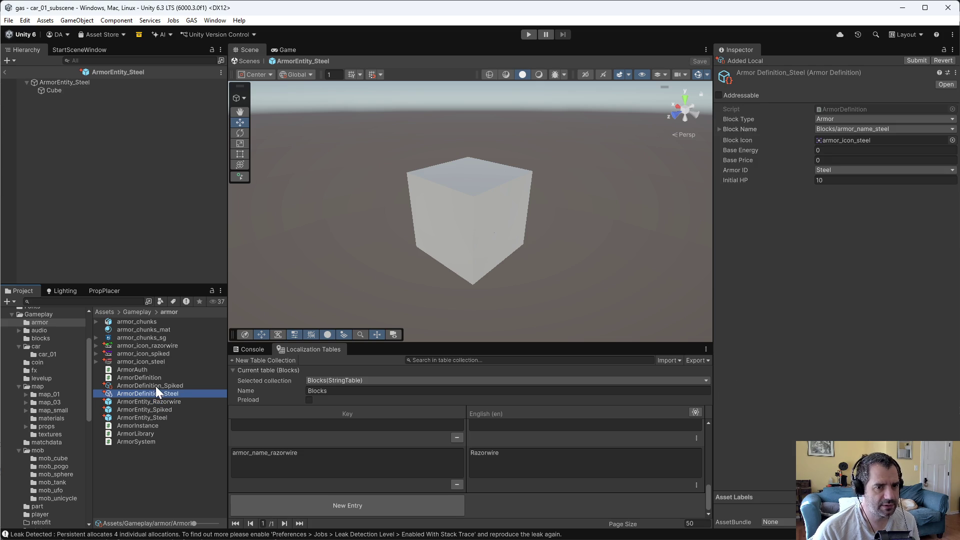
Step: Give ArmorDefinition_Spiked the armor_icon_spiked Block Icon and Initial HP 5
left_click(159, 386)
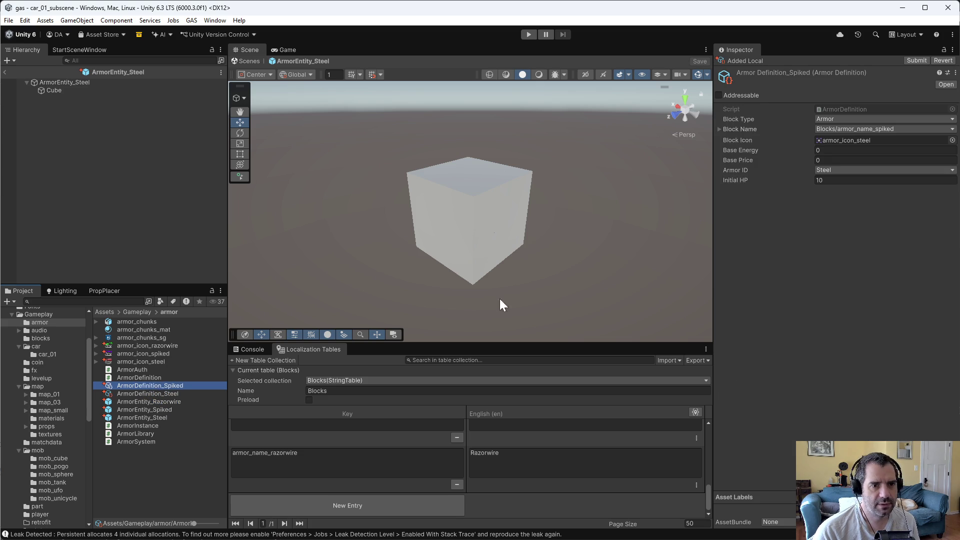
left_click(952, 140)
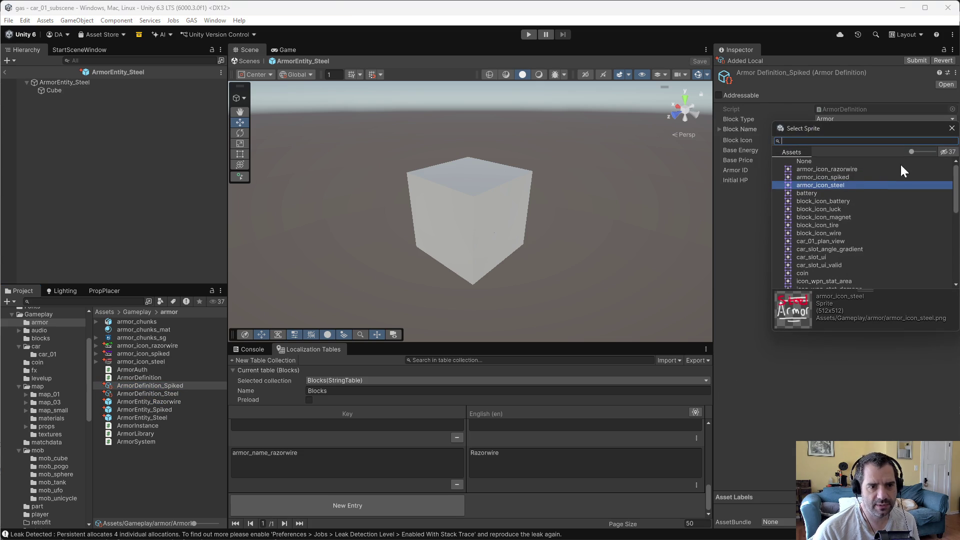
double_click(848, 178)
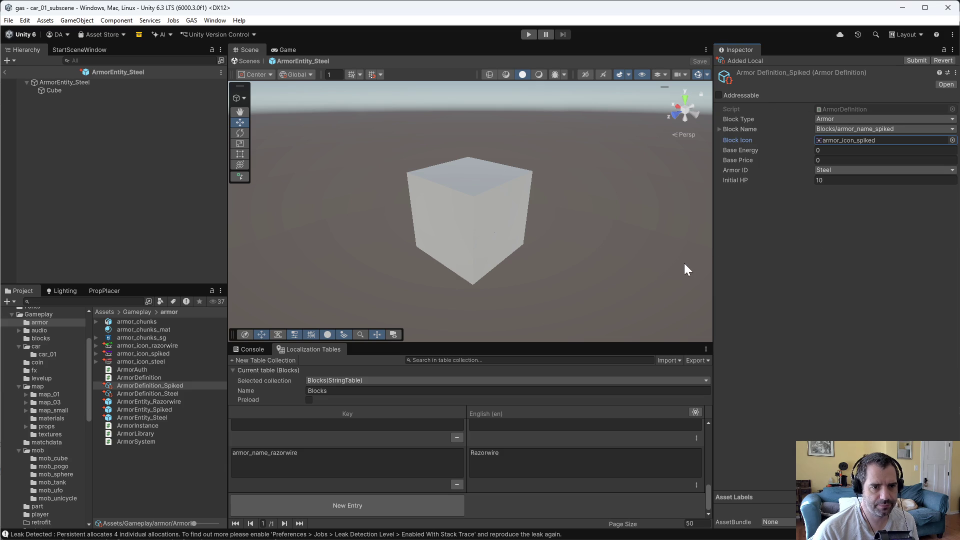
left_click(877, 181)
type("5")
left_click(811, 252)
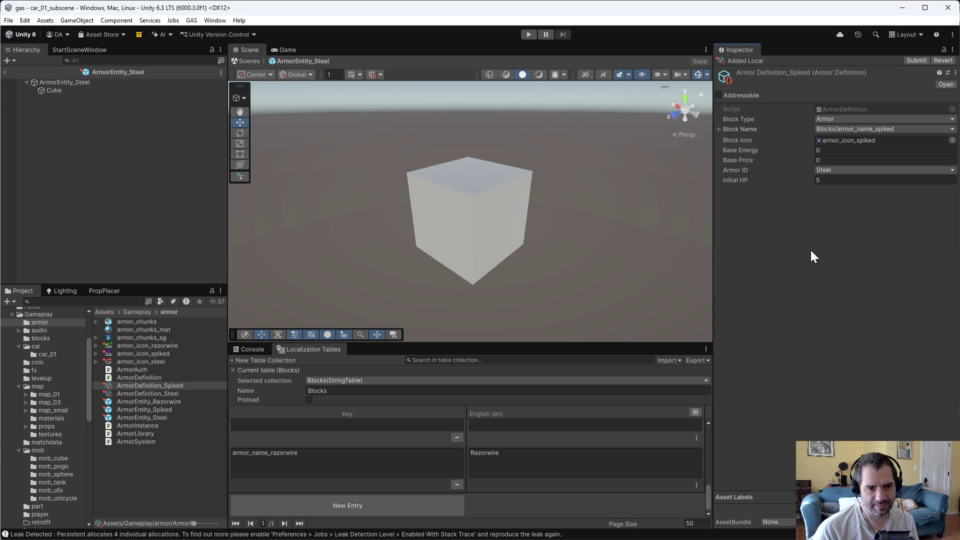
Step: Duplicate ArmorDefinition_Steel and rename the copy ArmorDefinition_Razorwire
left_click(176, 395)
left_click(170, 388)
left_click(171, 394)
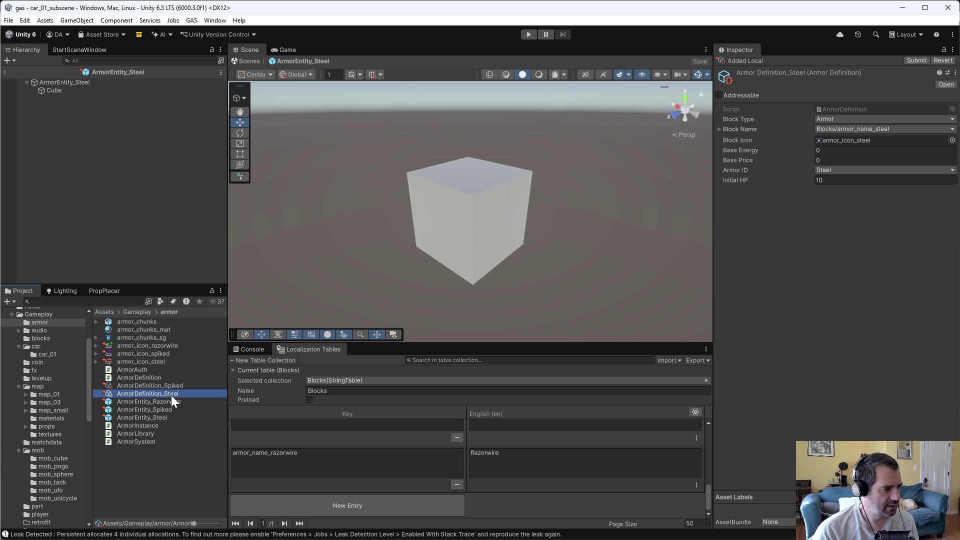
key("ctrl+d")
key("F2")
key("End")
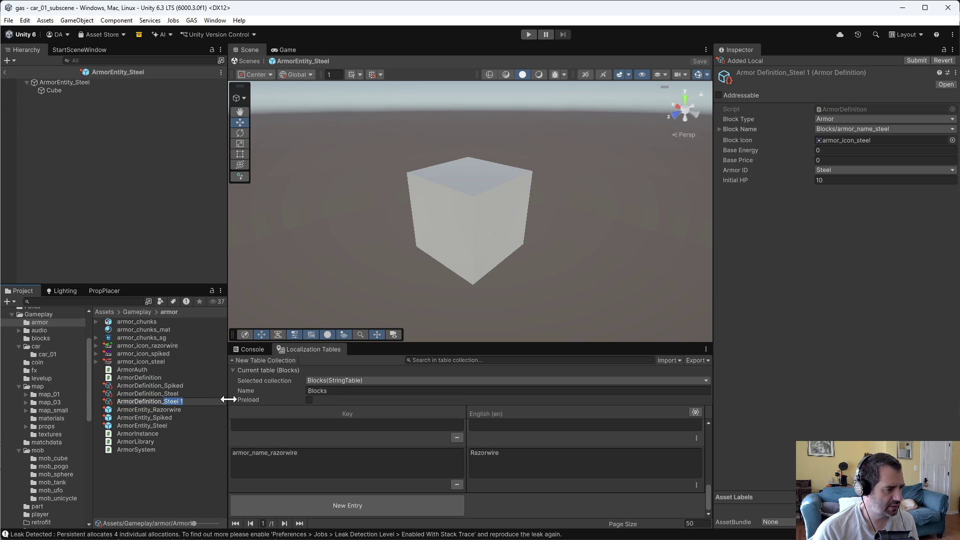
key("BackSpace")
key("BackSpace")
key("BackSpace")
type("Rqa")
type("zorwire")
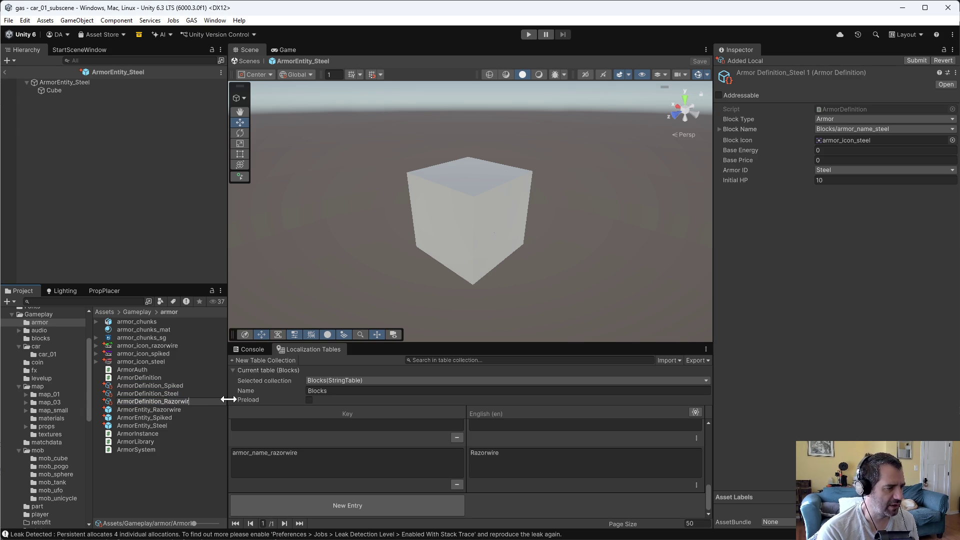
key("Return")
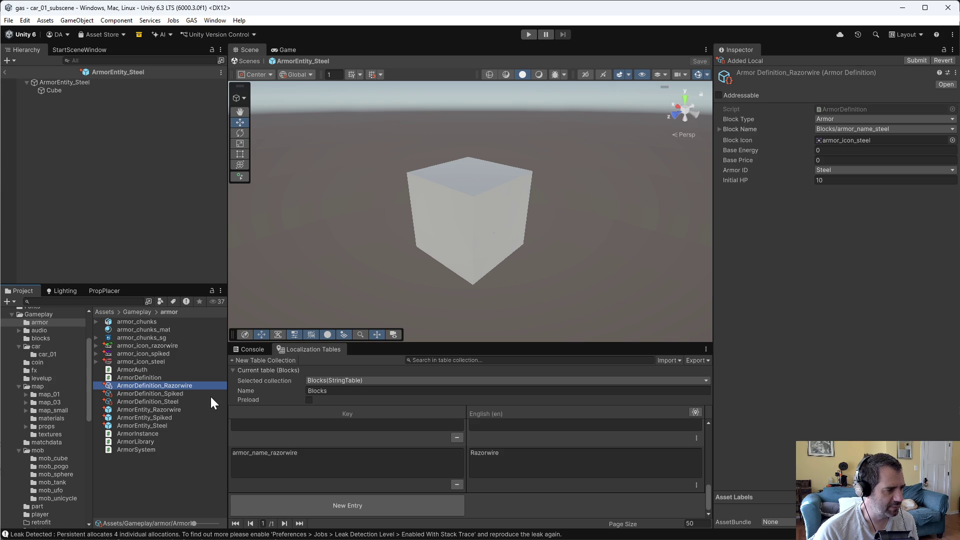
Step: Set its Block Name to armor_name_razorwire and Block Icon to armor_icon_razorwire
left_click(854, 129)
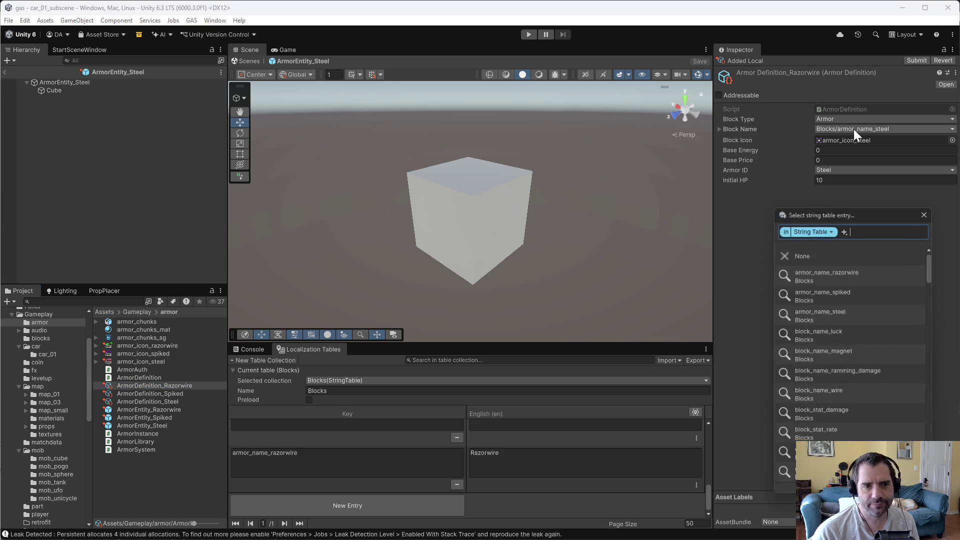
type("razo")
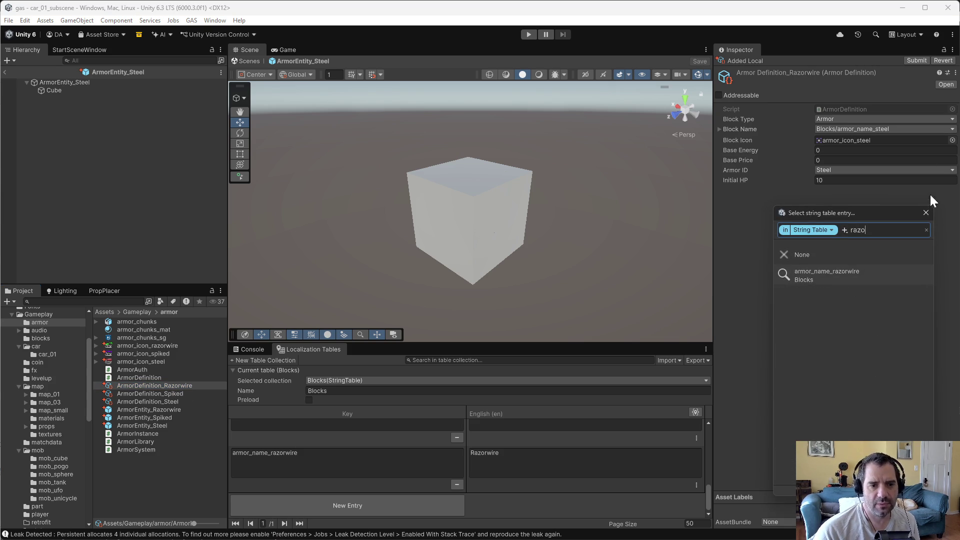
left_click(856, 275)
left_click(953, 140)
type("ra")
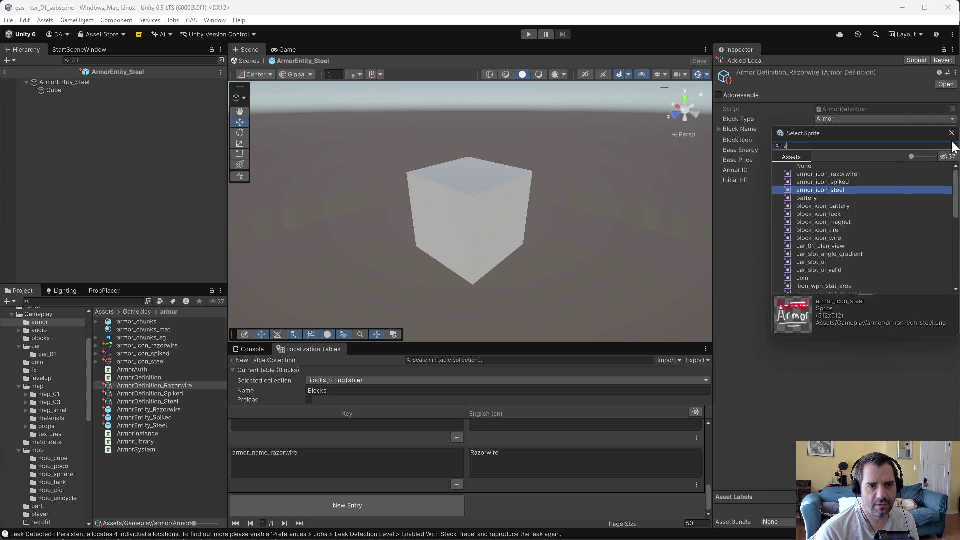
type("zo")
left_click(832, 175)
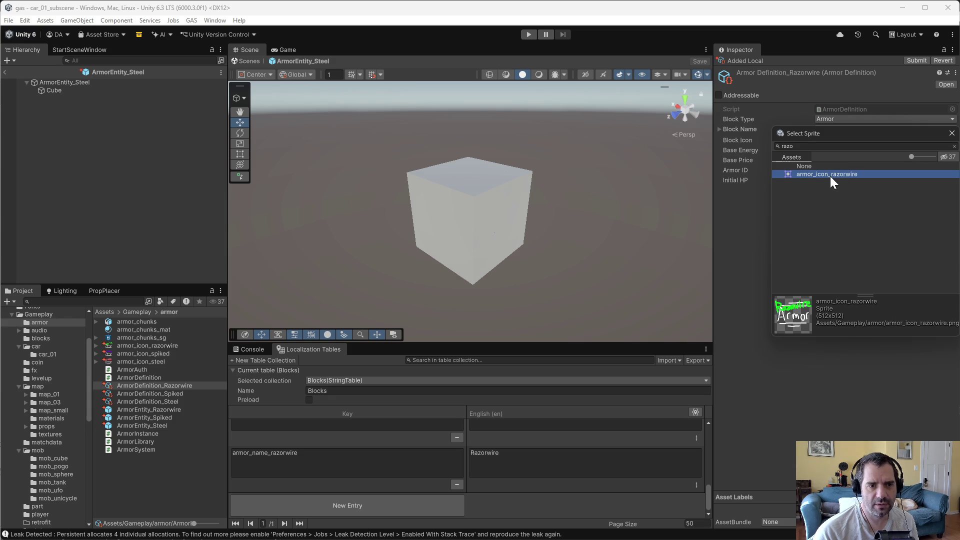
double_click(827, 174)
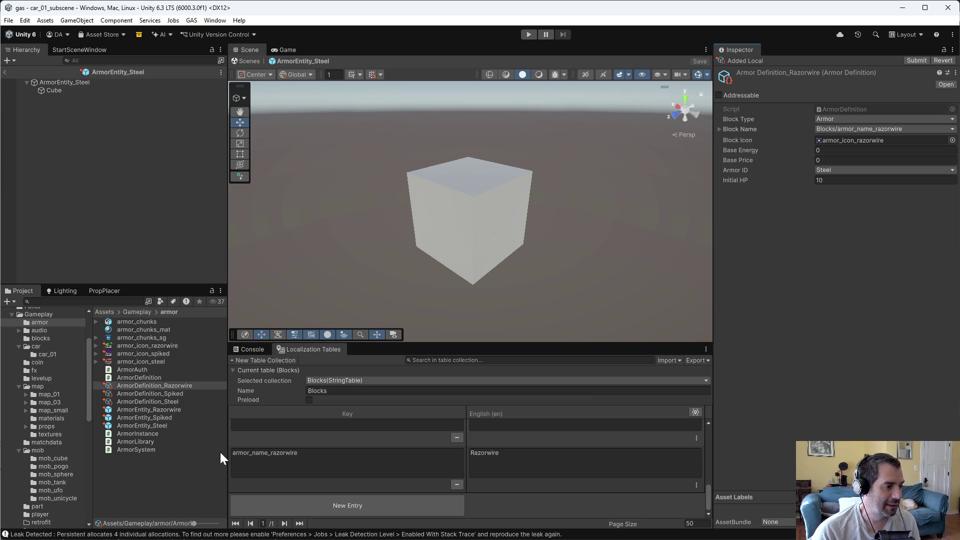
Step: Set ArmorDefinition_Razorwire's Initial HP to 1, then view the Spiked definition
left_click(149, 402)
left_click(164, 395)
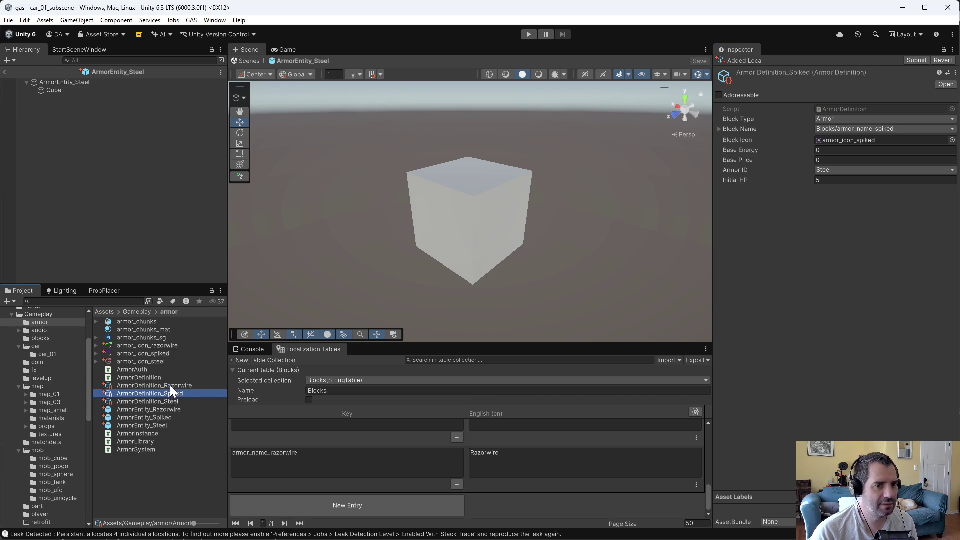
left_click(171, 385)
left_click(850, 180)
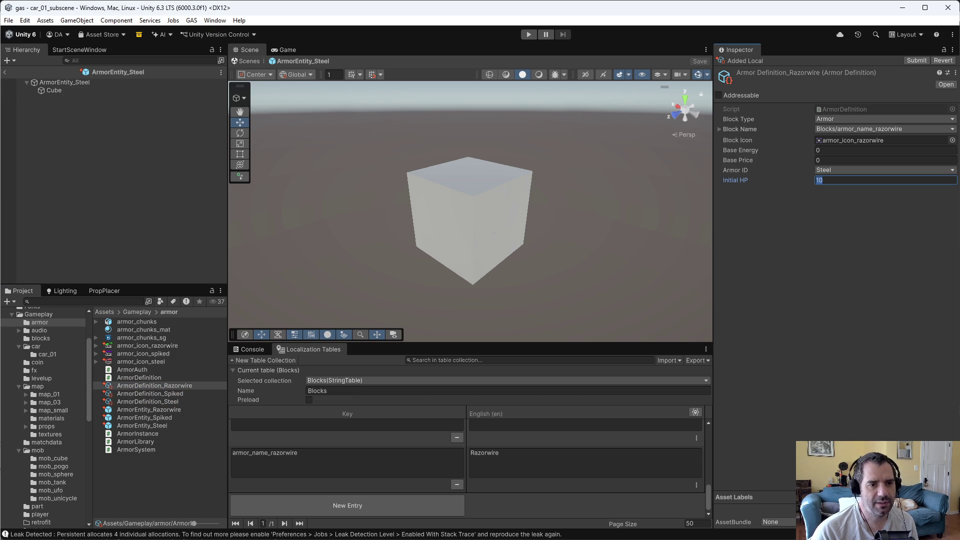
type("0")
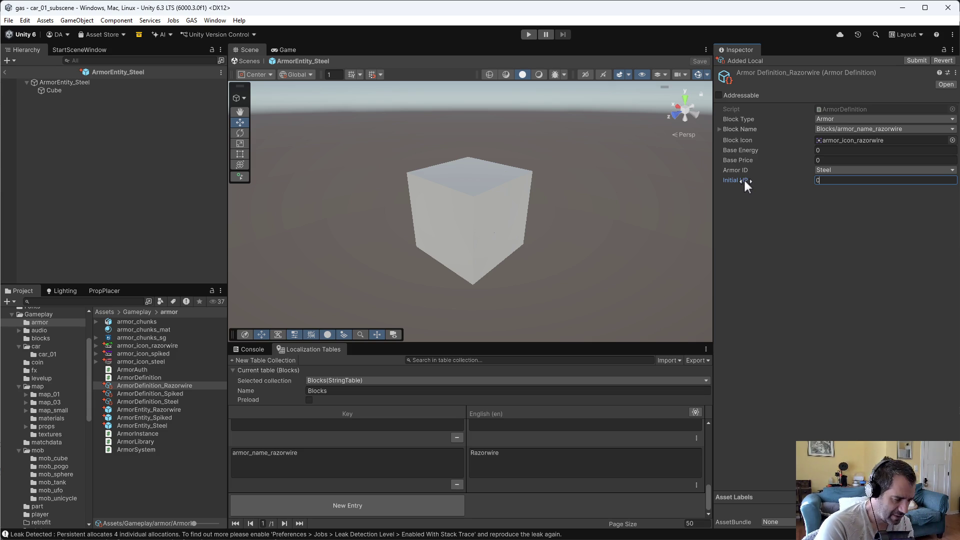
type("1")
key("BackSpace")
key("BackSpace")
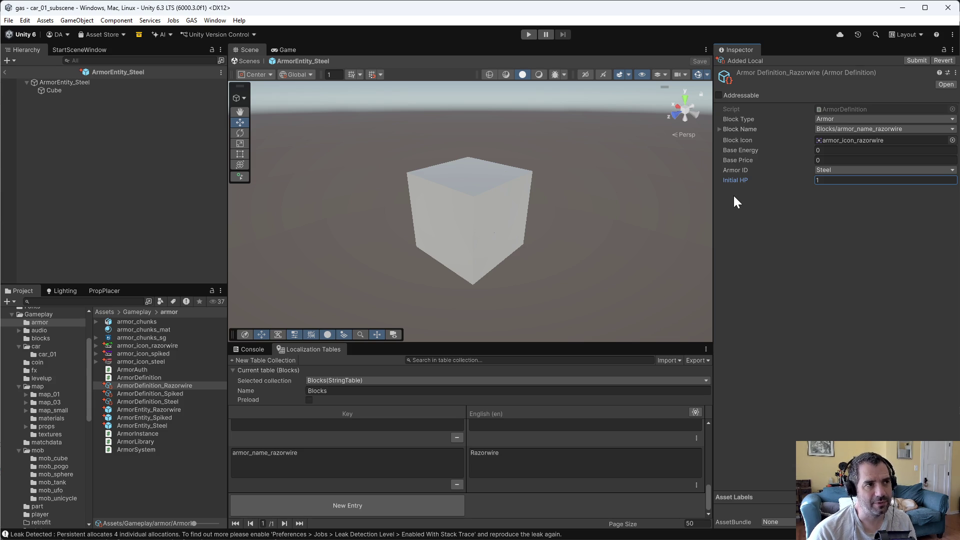
left_click(185, 396)
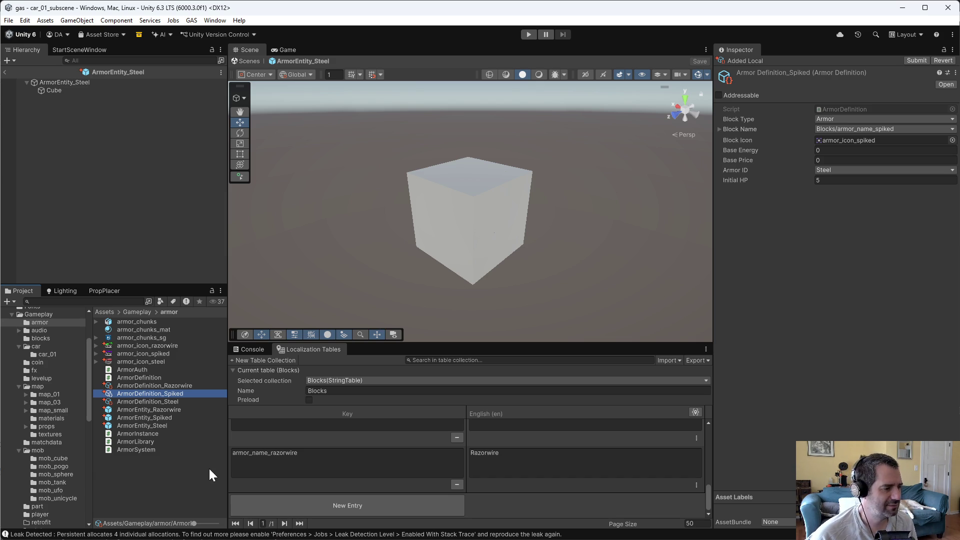
Step: Check ArmorEntity_Razorwire's Weapon Auth and ping its linked WeaponDefinition_ArmorRamming_Spiked
left_click(154, 402)
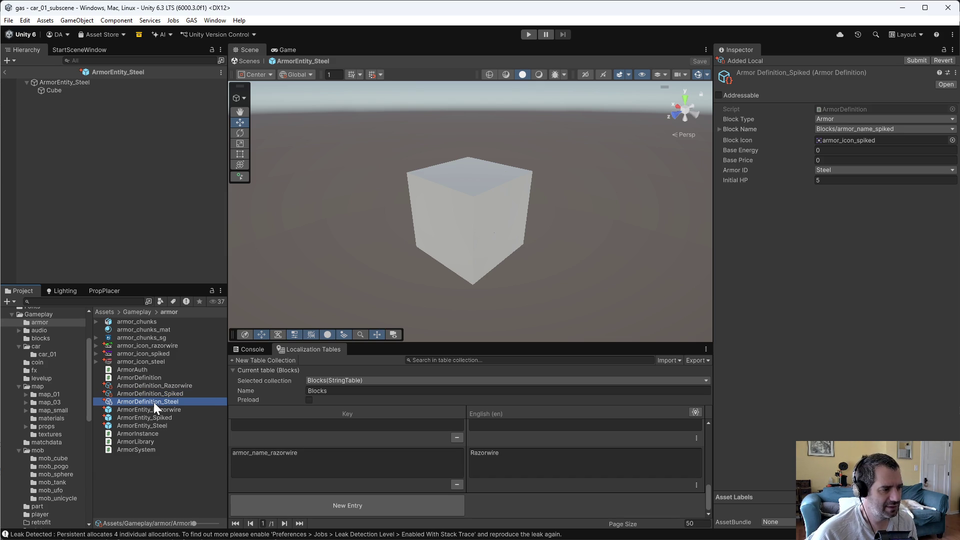
left_click(175, 386)
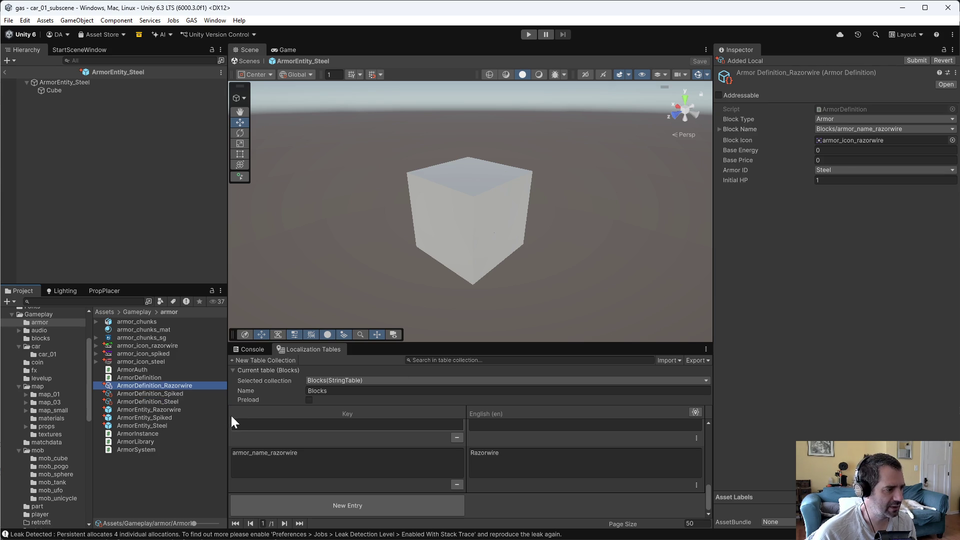
left_click(176, 409)
scroll(832, 382, "down", 10)
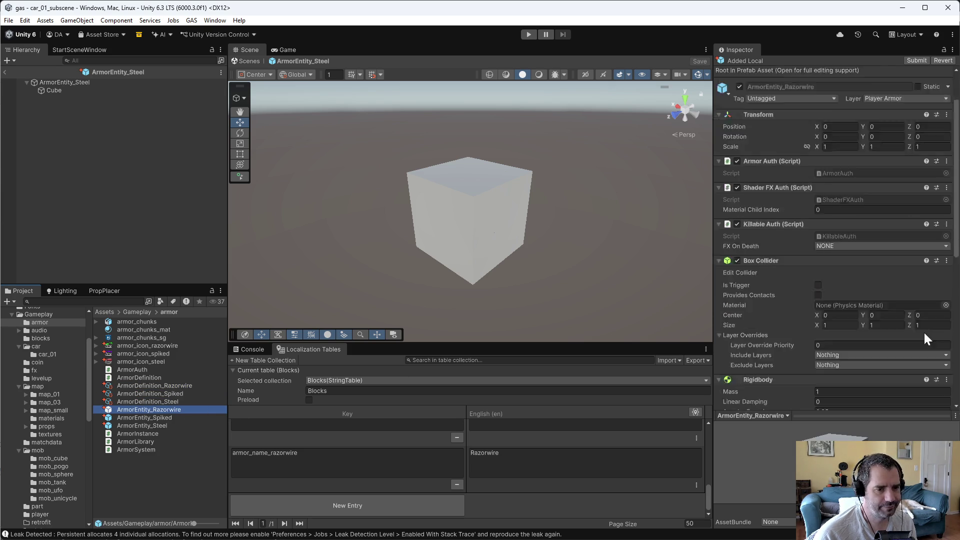
scroll(833, 384, "down", 2)
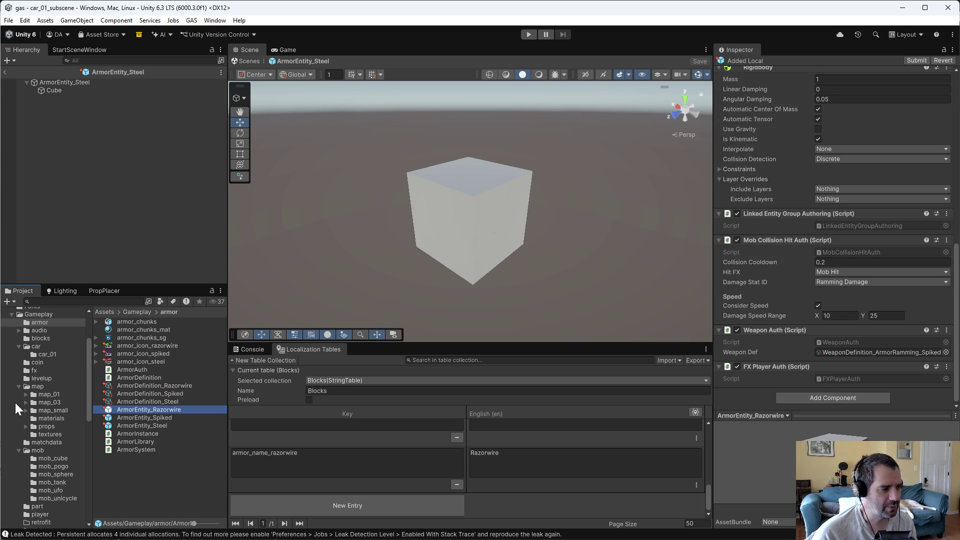
left_click(137, 418)
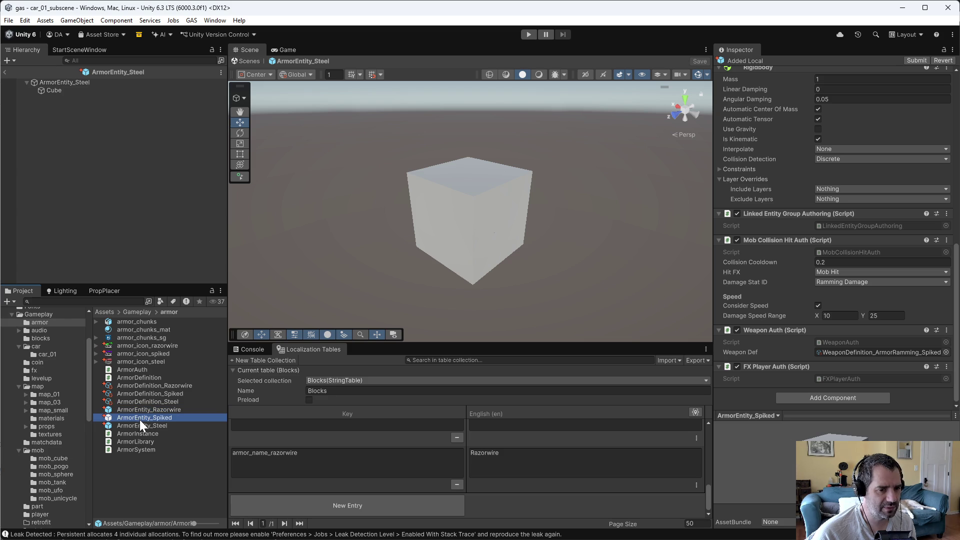
left_click(175, 411)
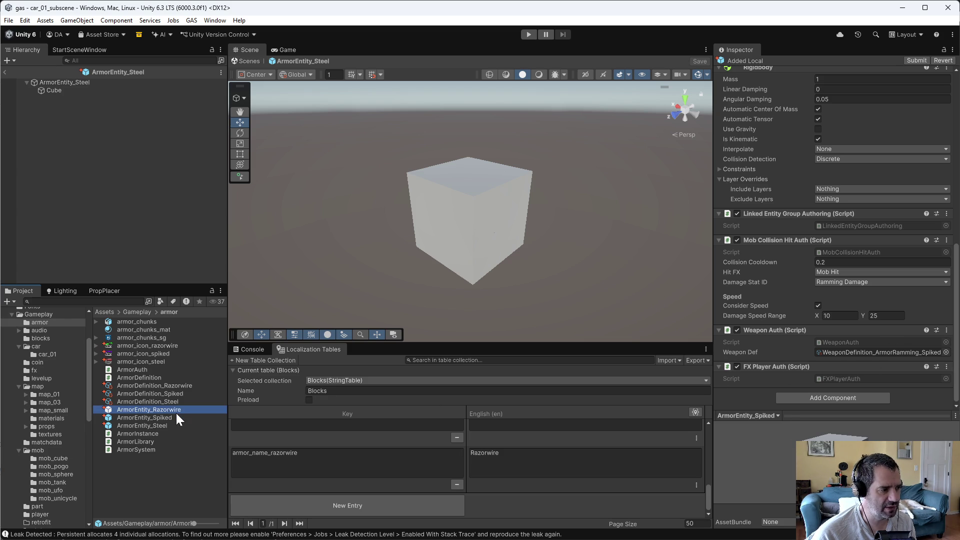
left_click(177, 418)
left_click(179, 411)
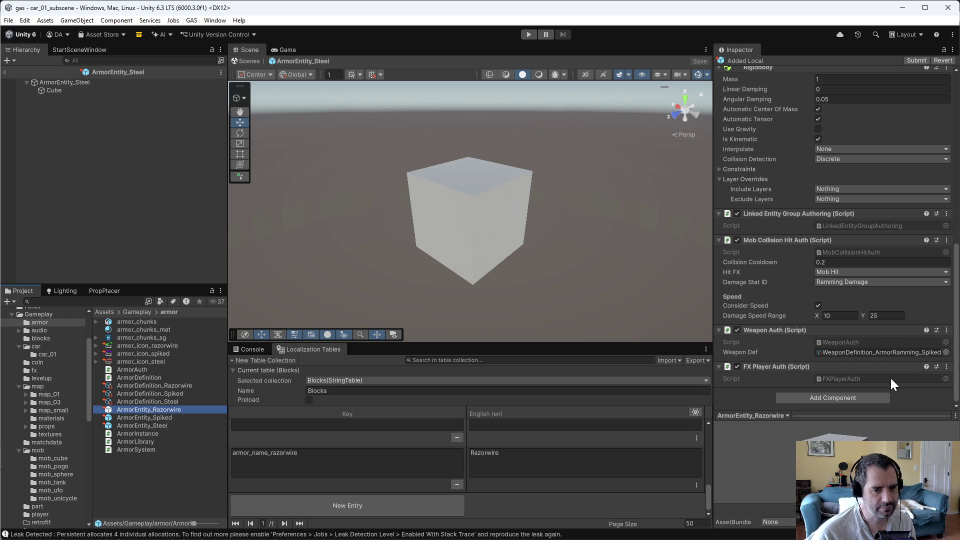
left_click(909, 352)
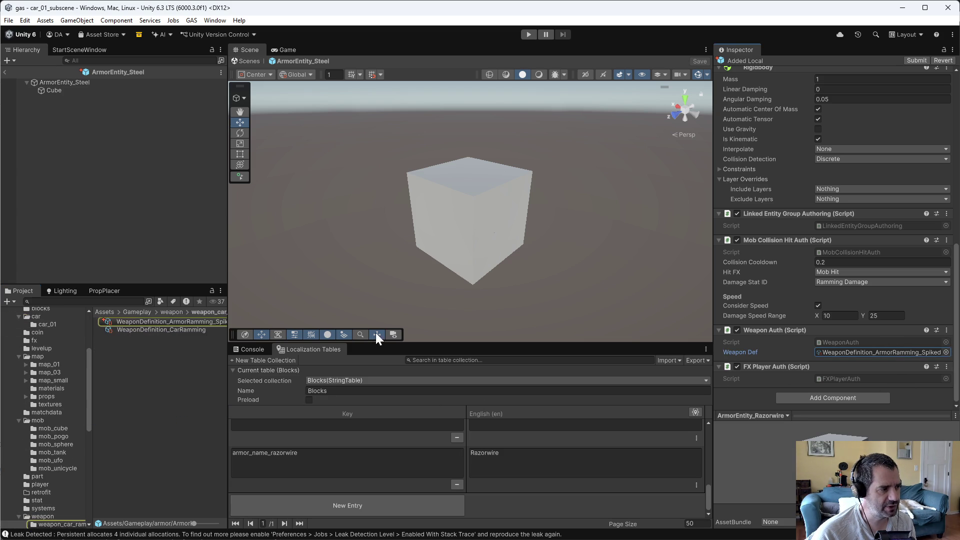
Step: Check WeaponDefinition_ArmorRamming_Spiked's Ramming Damage base value of 5
left_click(190, 320)
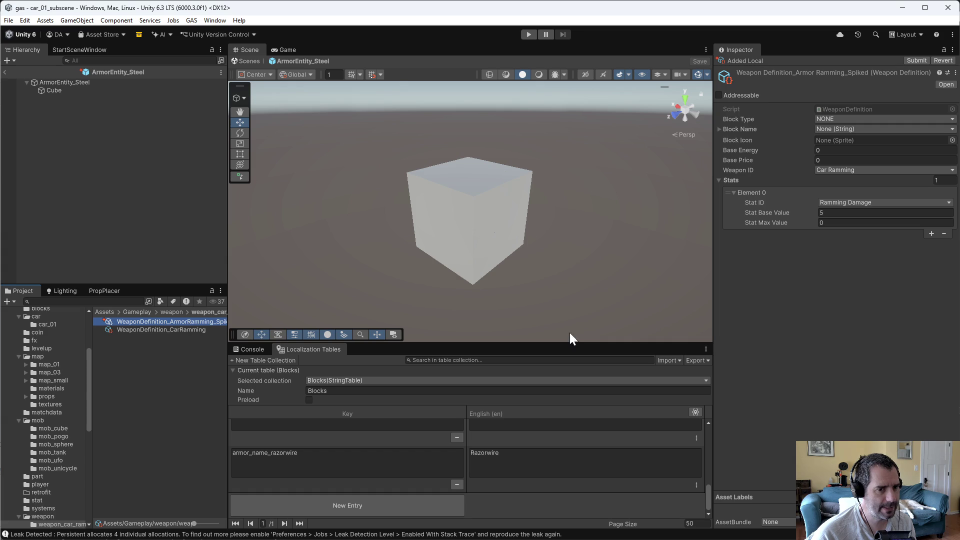
left_click(856, 212)
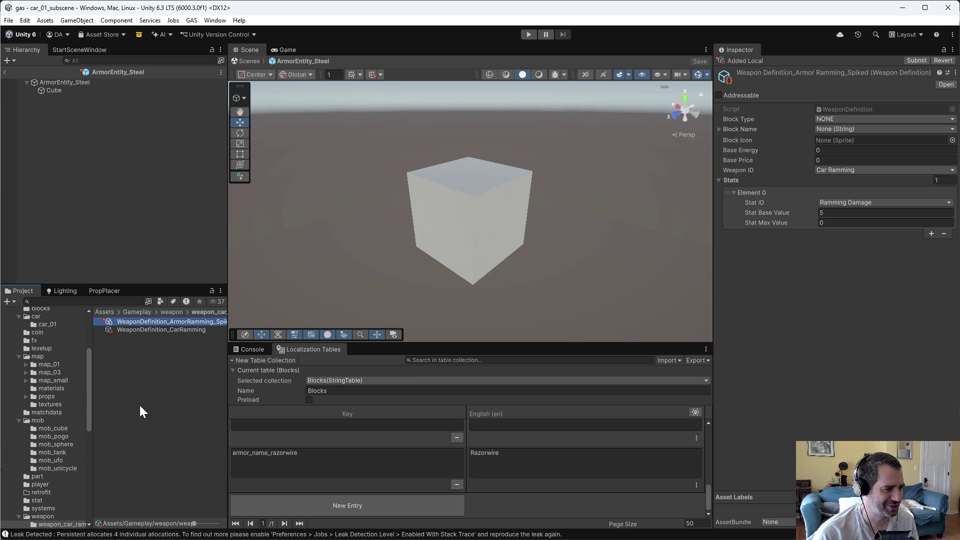
left_click(153, 329)
left_click(155, 322)
left_click(166, 374)
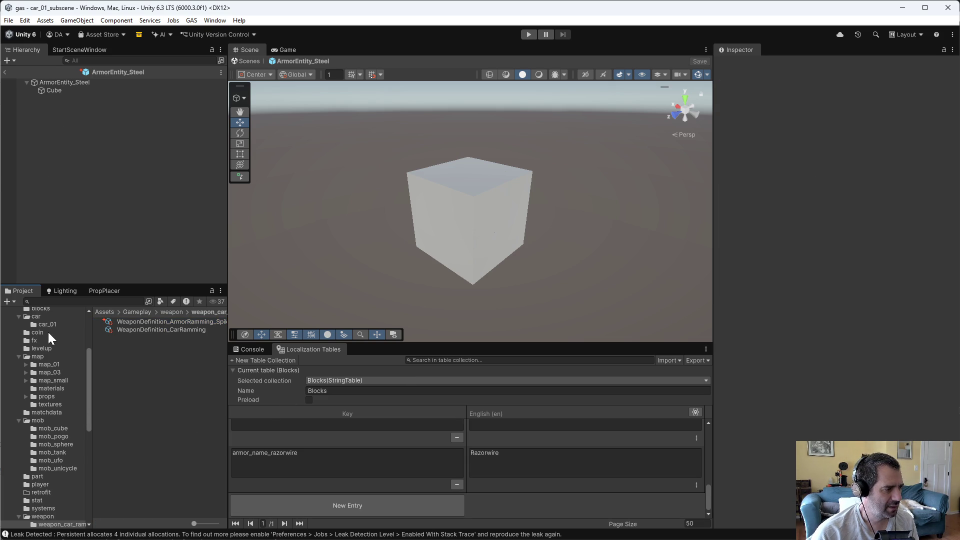
Step: Return to the armor folder and select ArmorDefinition_Razorwire
scroll(42, 380, "up", 5)
left_click(44, 383)
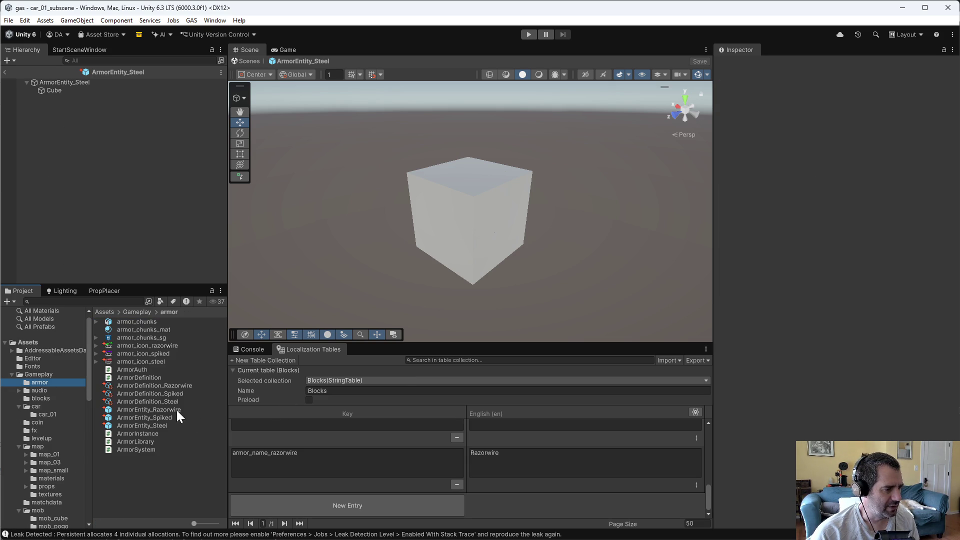
left_click(176, 384)
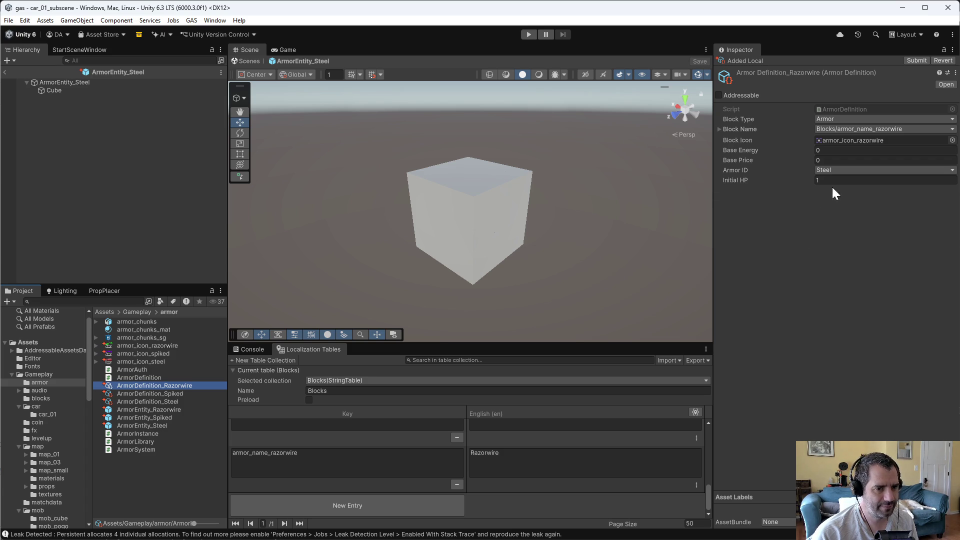
Step: Open ArmorDefinition.cs in Emacs by file name
key("alt+Tab")
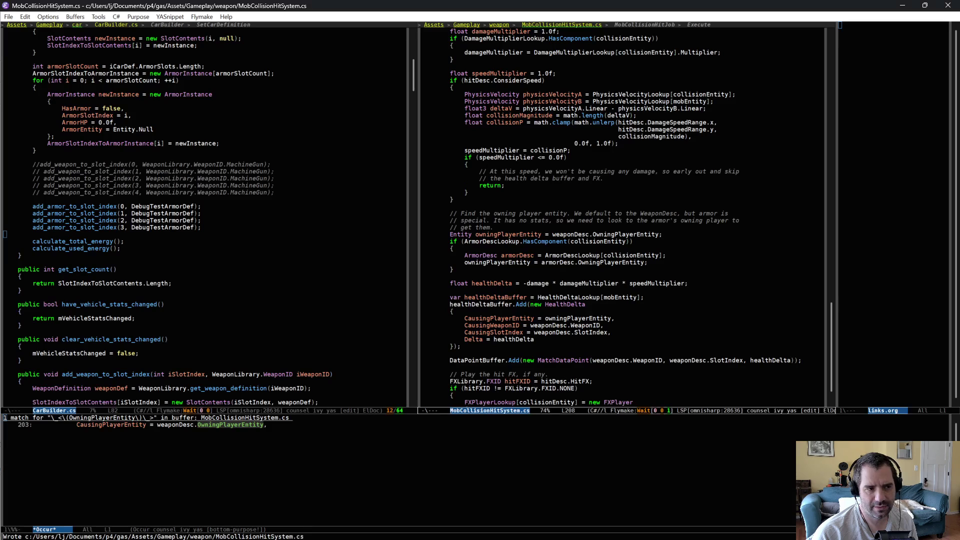
type("armordef")
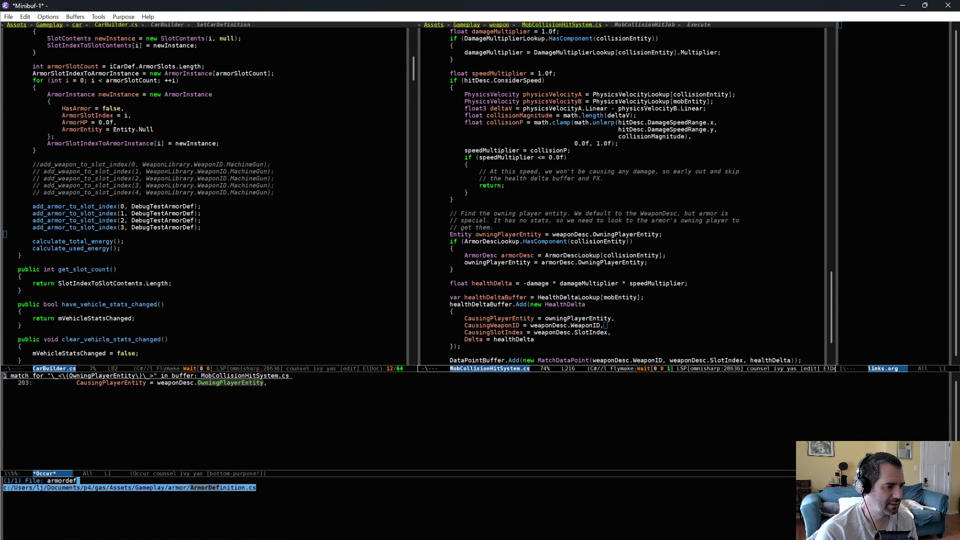
key("Return")
Step: Add 'public float RammingDamage = 0.0f;' below InitialHP, then return to Unity
left_click(604, 73)
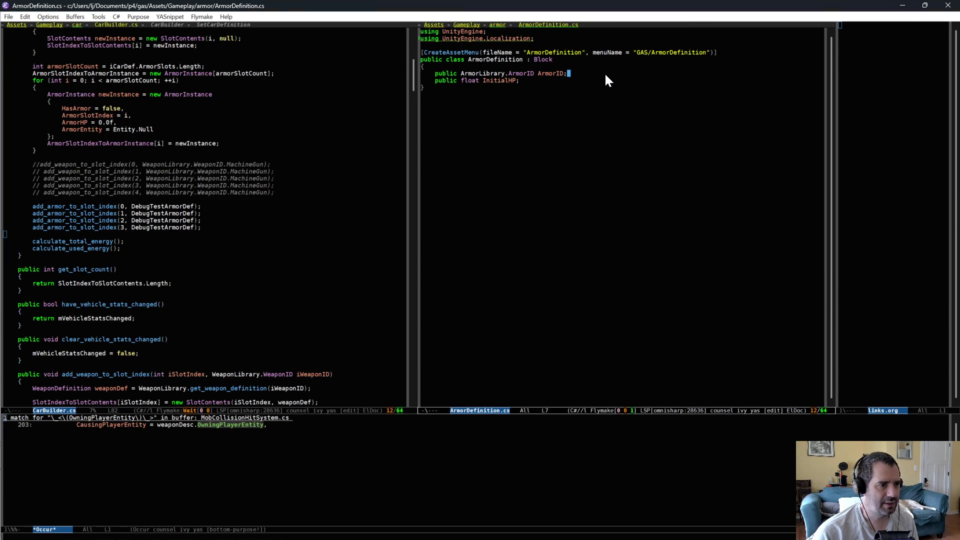
left_click(622, 81)
key("Return")
type("public ")
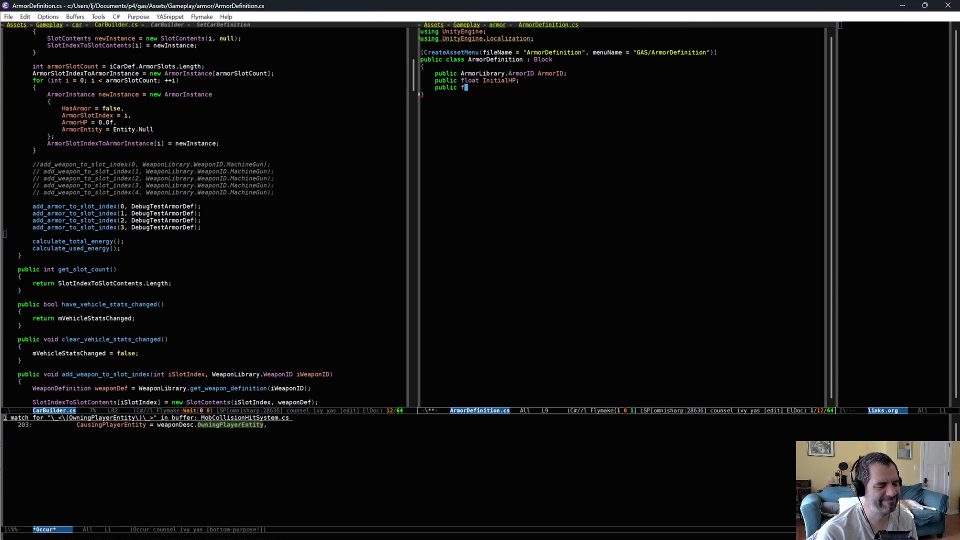
type("float Ramming")
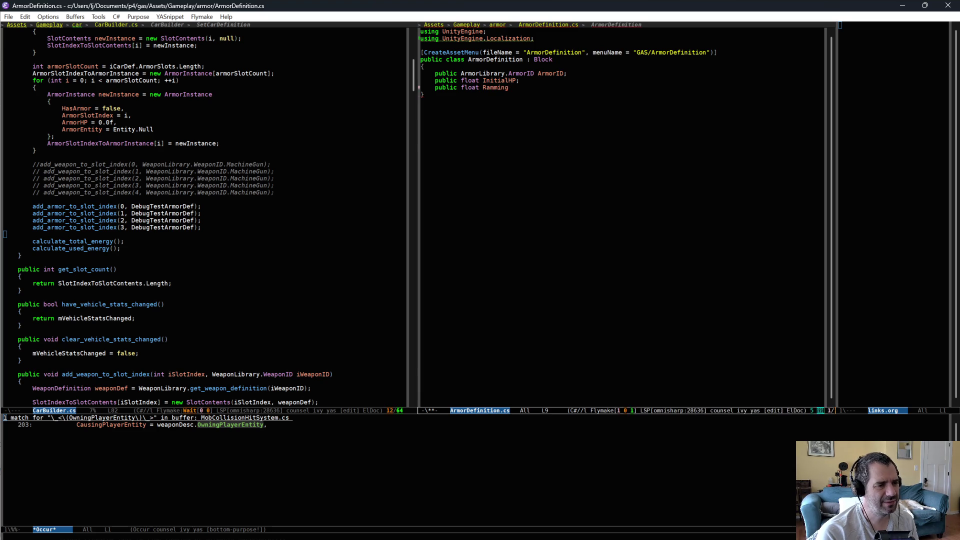
type("Dam")
key("alt+slash")
type("age;")
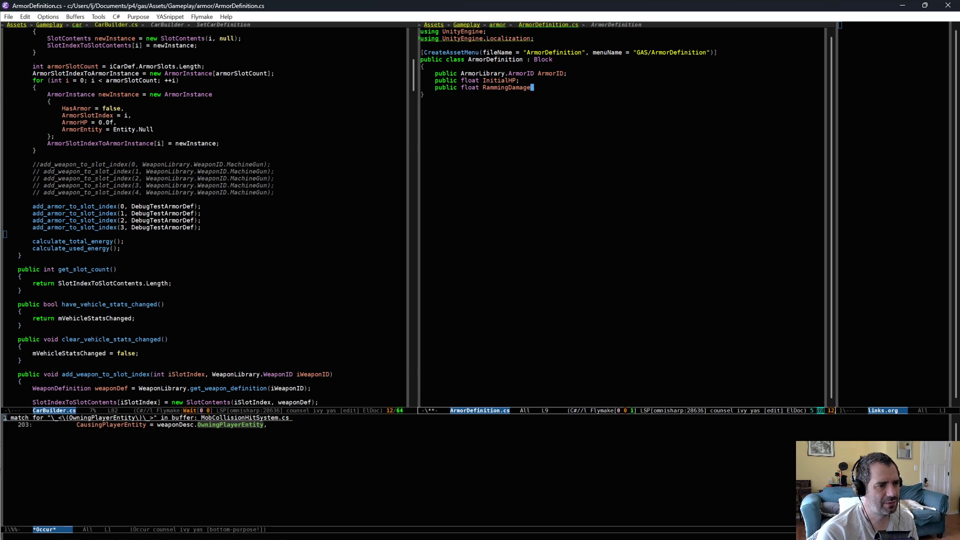
key("BackSpace")
type("=")
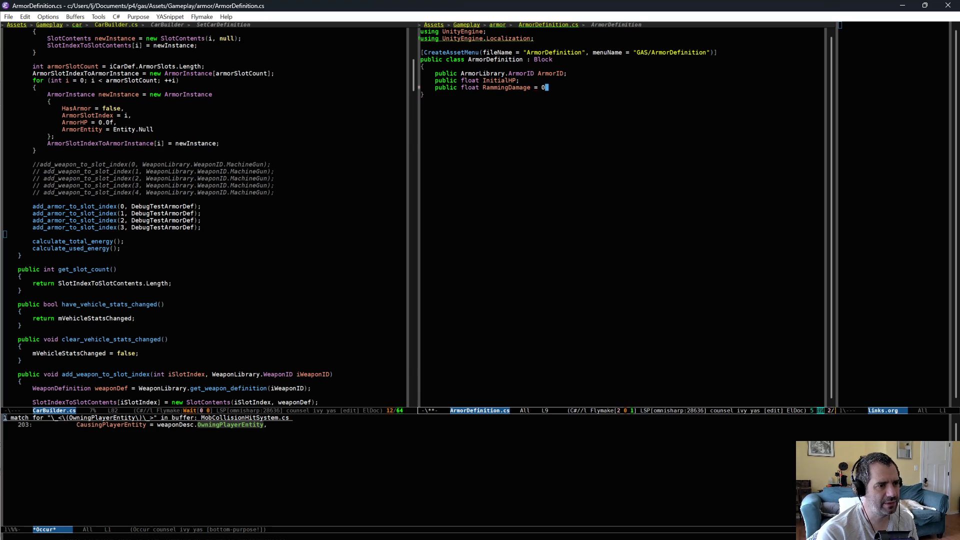
type(" 0.0f;")
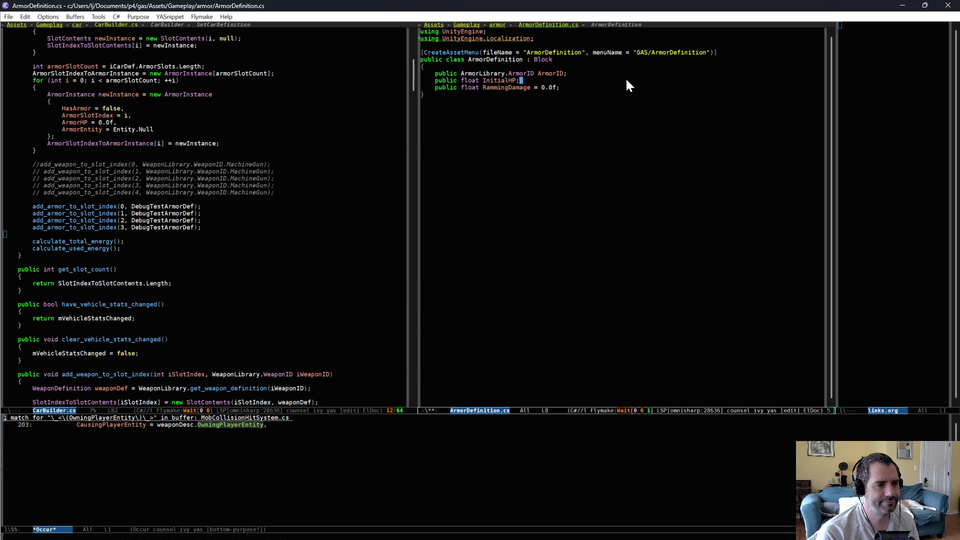
key("Down")
key("End")
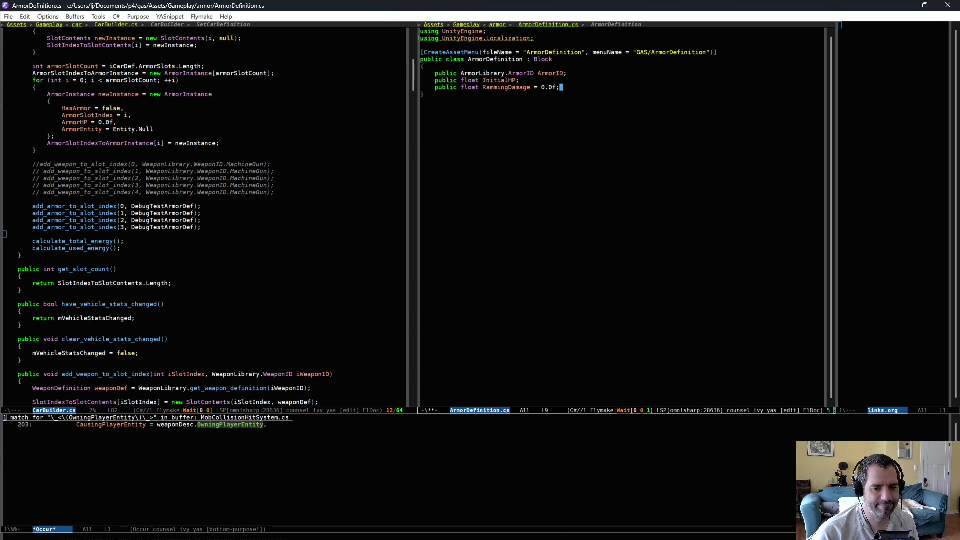
key("alt+Tab")
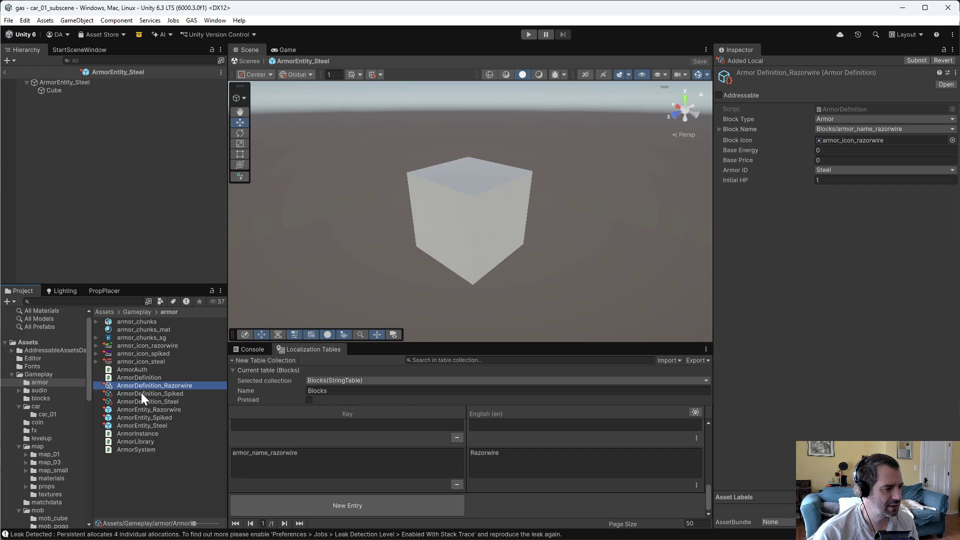
Step: Select ArmorEntity_Razorwire and scroll its Inspector down to the Weapon Auth component
left_click(165, 410)
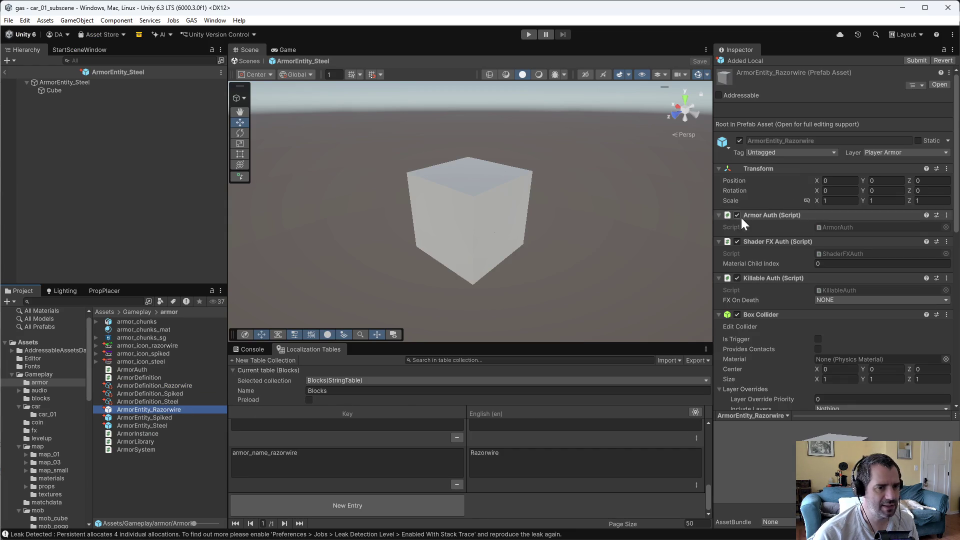
left_click(172, 386)
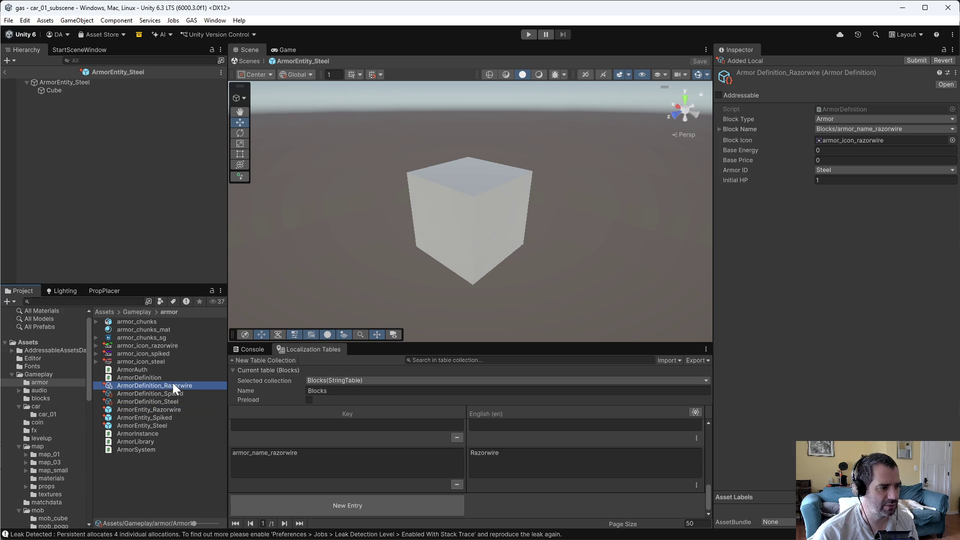
left_click(159, 410)
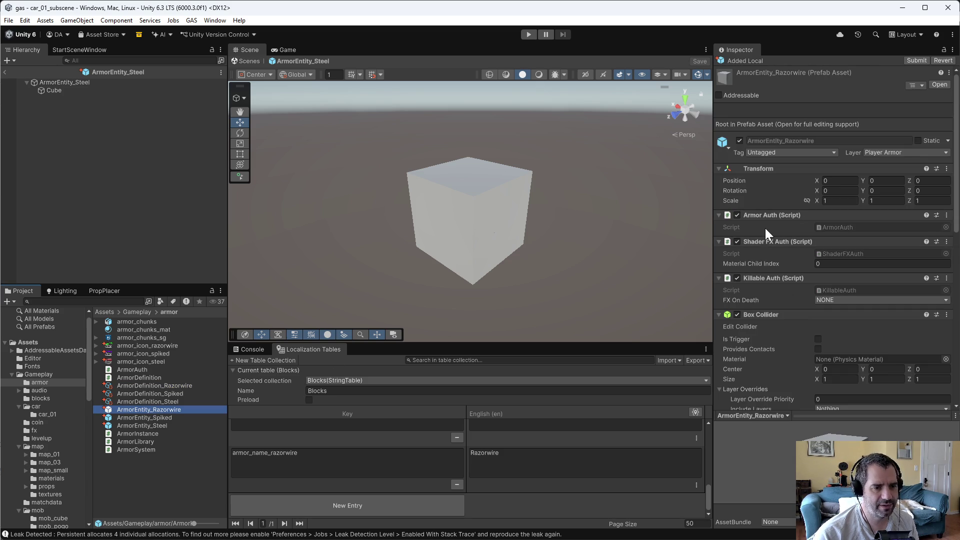
scroll(771, 242, "down", 10)
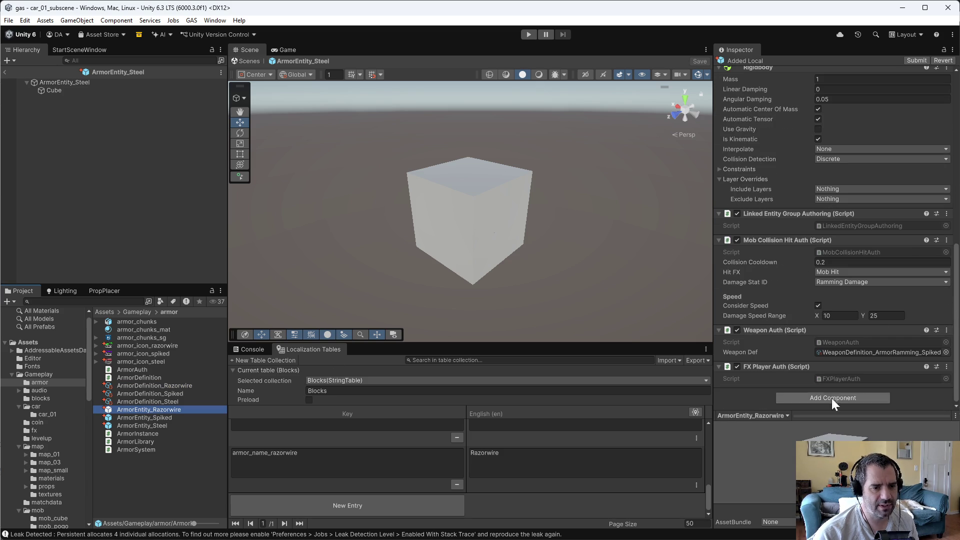
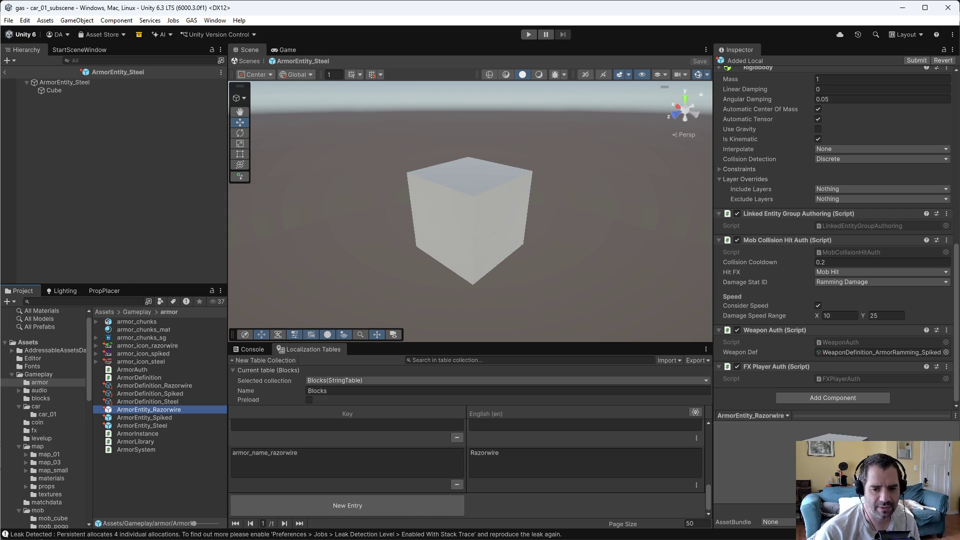
Step: Switch from Unity to the Emacs window showing CarBuilder.cs and ArmorDefinition.cs
key("alt+Tab")
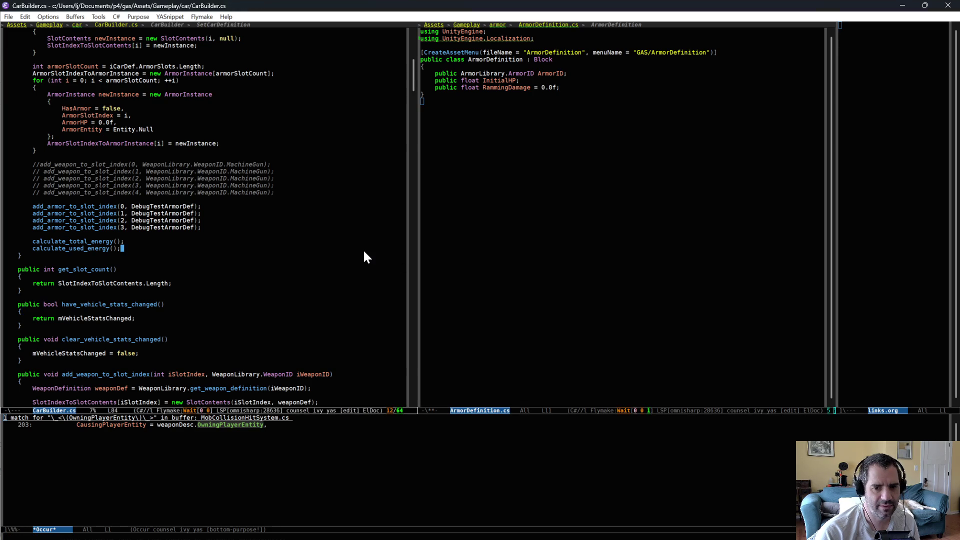
Step: Search the project for InitialHP to jump into ArmorAuth.cs
key("Up")
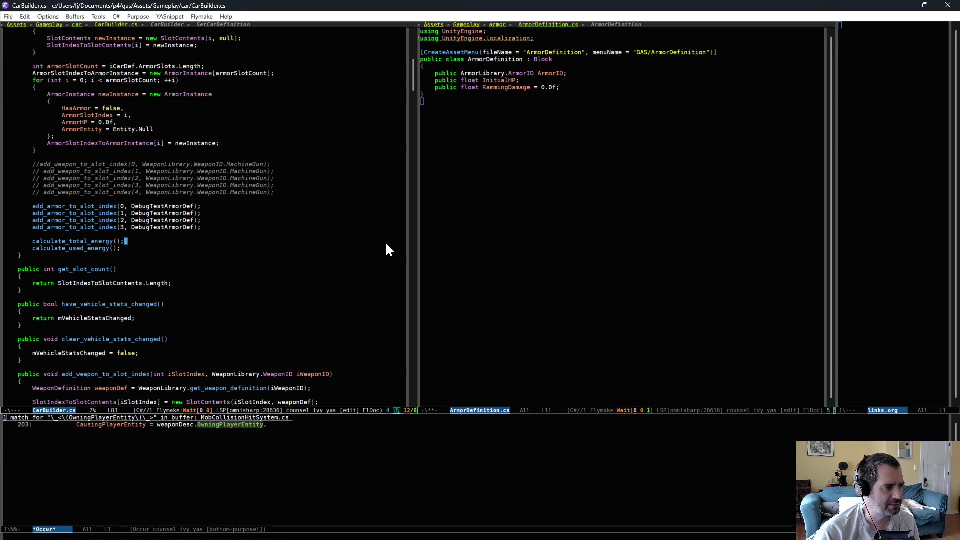
left_click(517, 246)
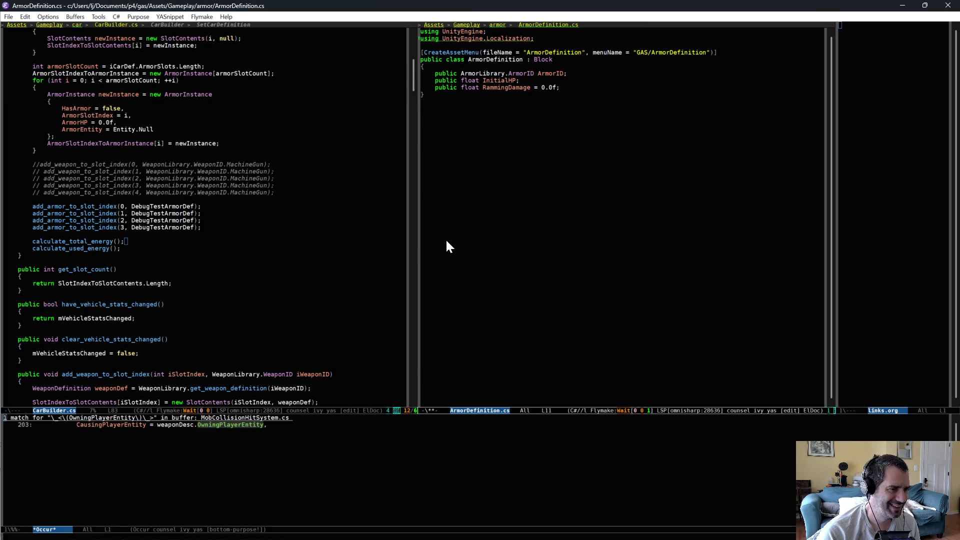
left_click(353, 223)
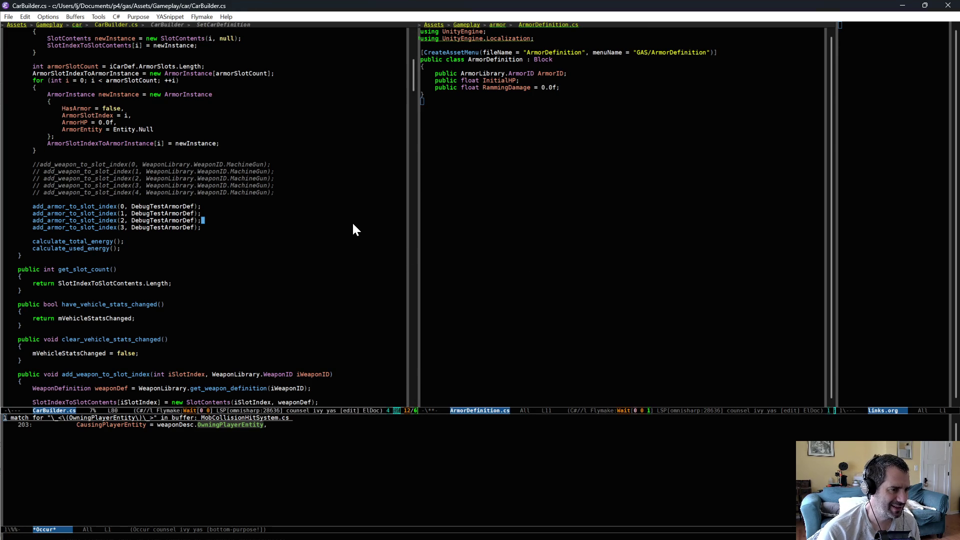
key("ctrl+c")
type("rInitialHP")
key("Return")
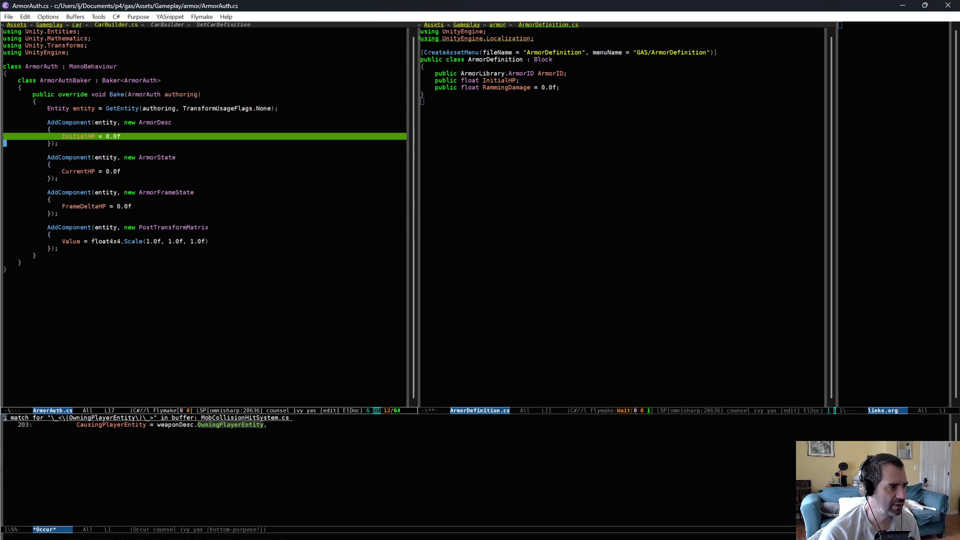
Step: Add 'public ArmorDefinition ArmorDef;' to the ArmorAuth class and save ArmorAuth.cs
left_click(306, 70)
key("Return")
key("Return")
key("Up")
type("pb")
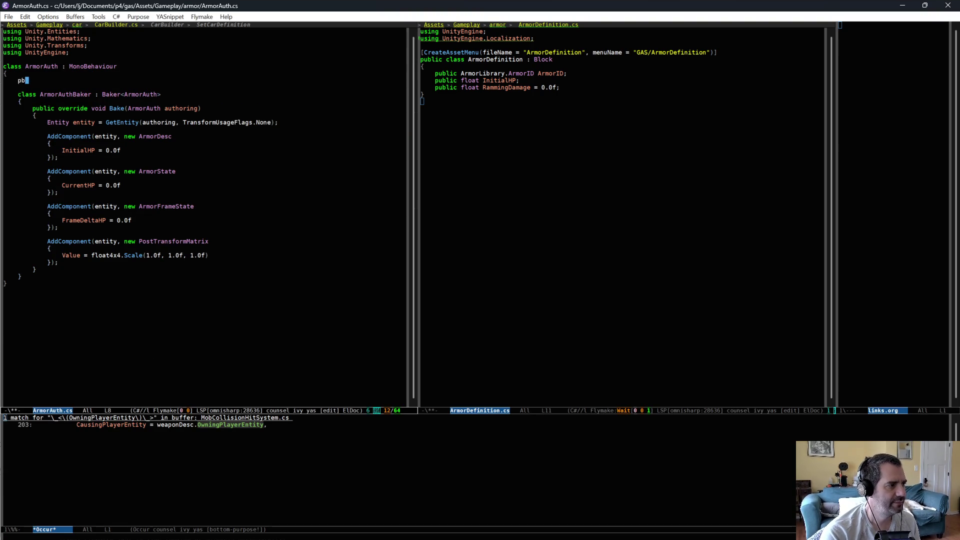
key("Tab")
type("CrmorDefinition AR")
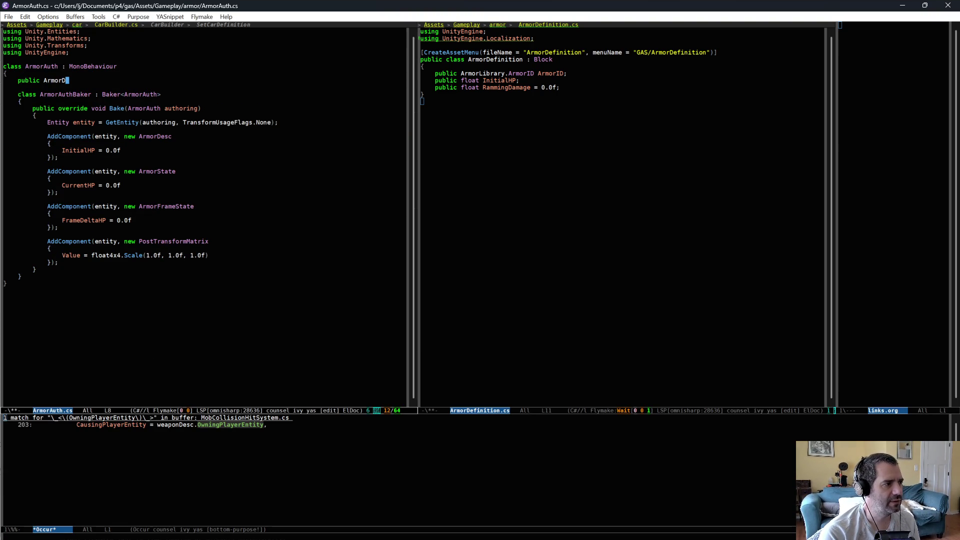
type("morD")
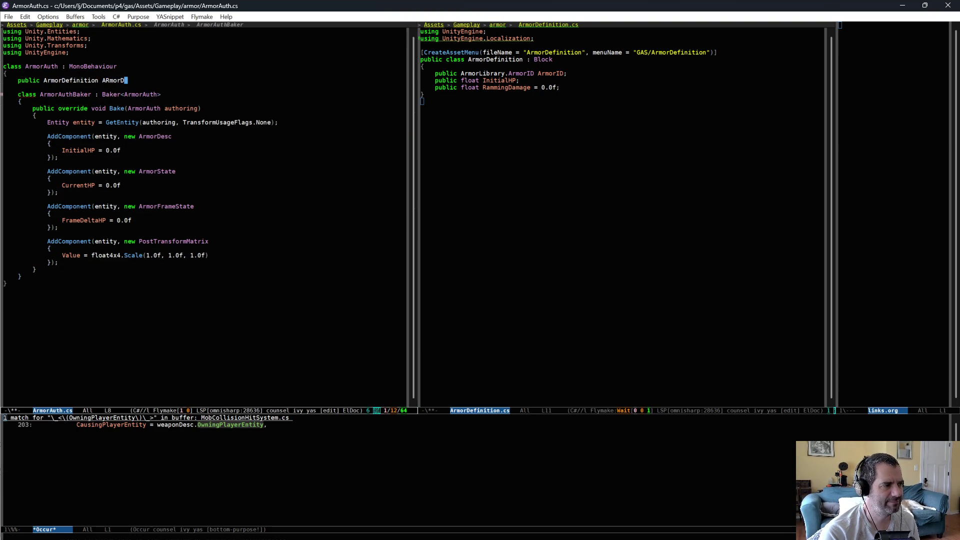
key("BackSpace")
key("BackSpace")
key("BackSpace")
type("rmorDef;")
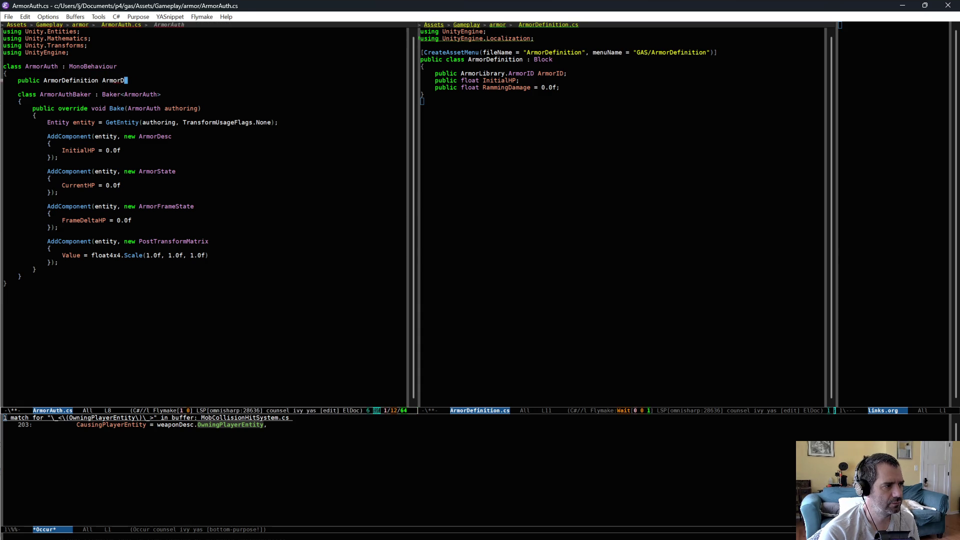
key("ctrl+x")
key("ctrl+s")
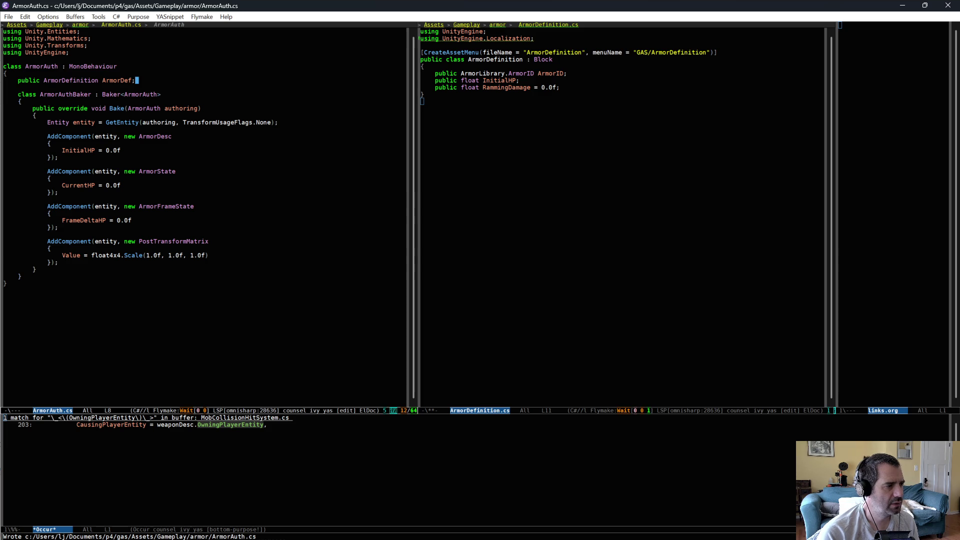
left_click(232, 149)
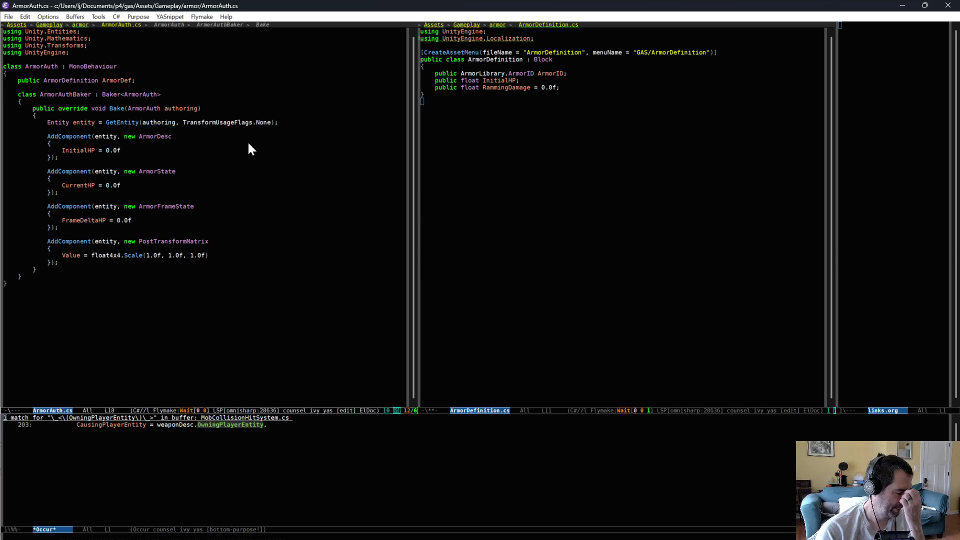
left_click(637, 244)
key("ctrl+x")
type("b")
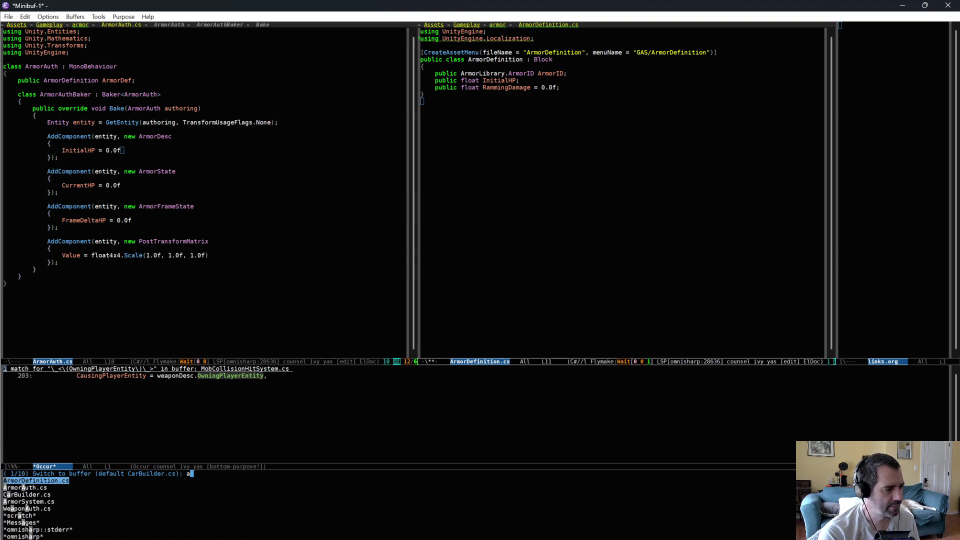
type("sys")
key("Return")
scroll(660, 227, "up", 5)
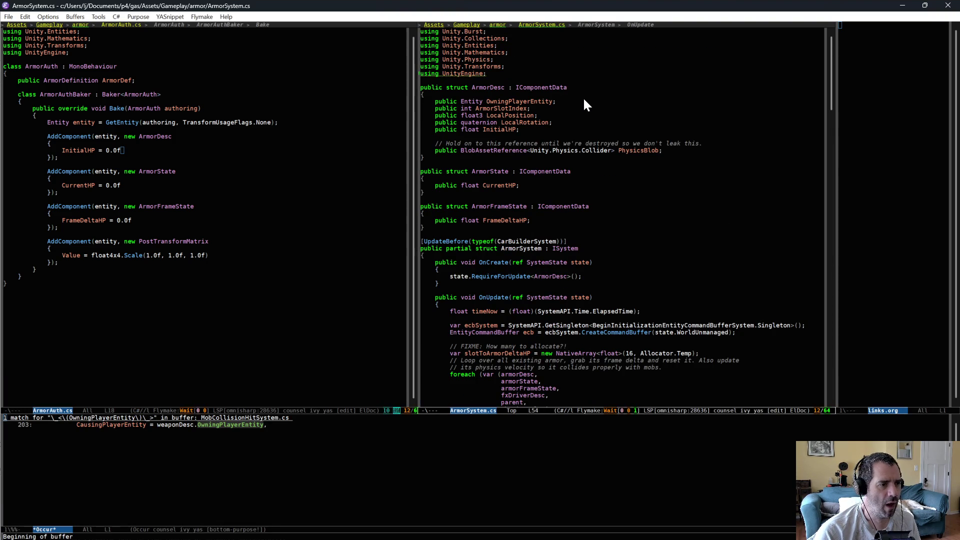
left_click_drag(571, 99, 582, 131)
left_click(577, 124)
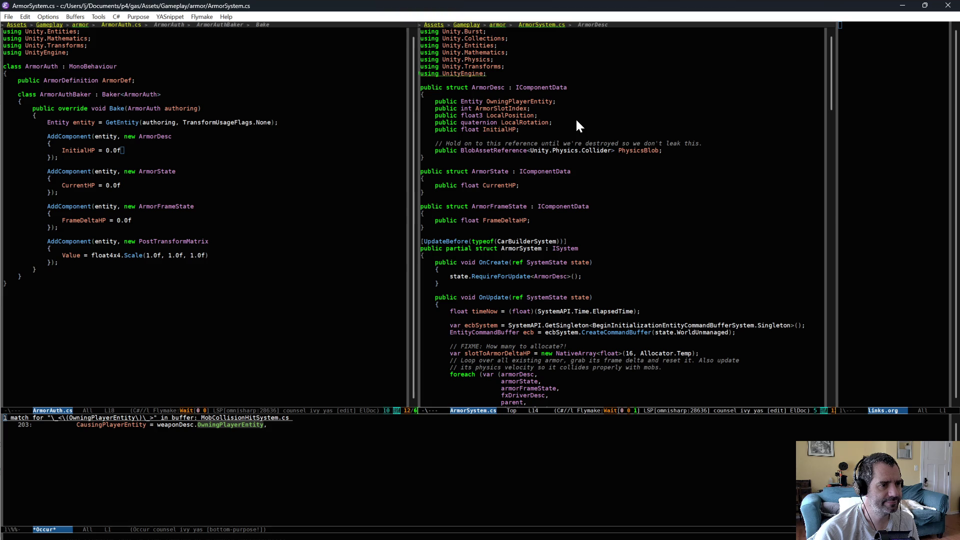
mouse_move(561, 99)
left_mouse_down()
mouse_move(569, 134)
mouse_move(570, 125)
left_mouse_up()
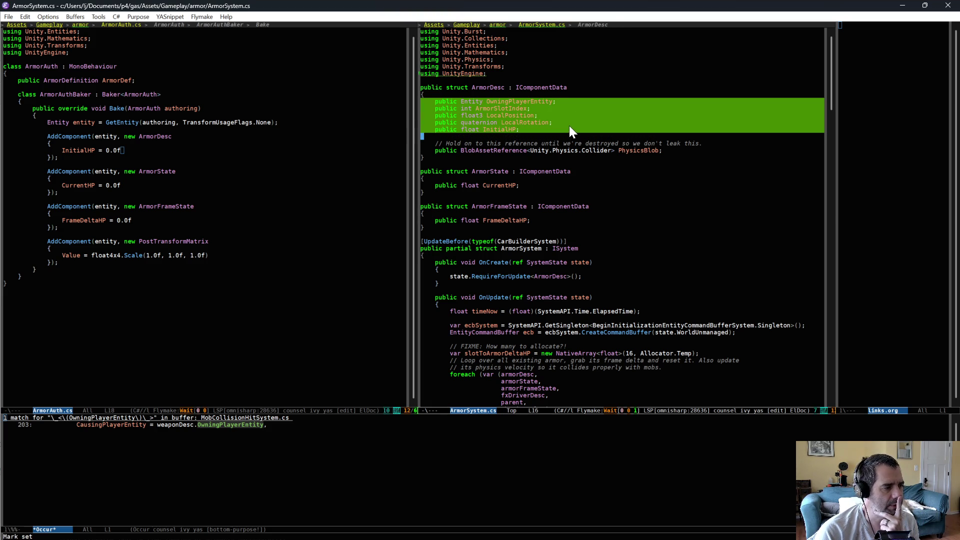
left_click(230, 292)
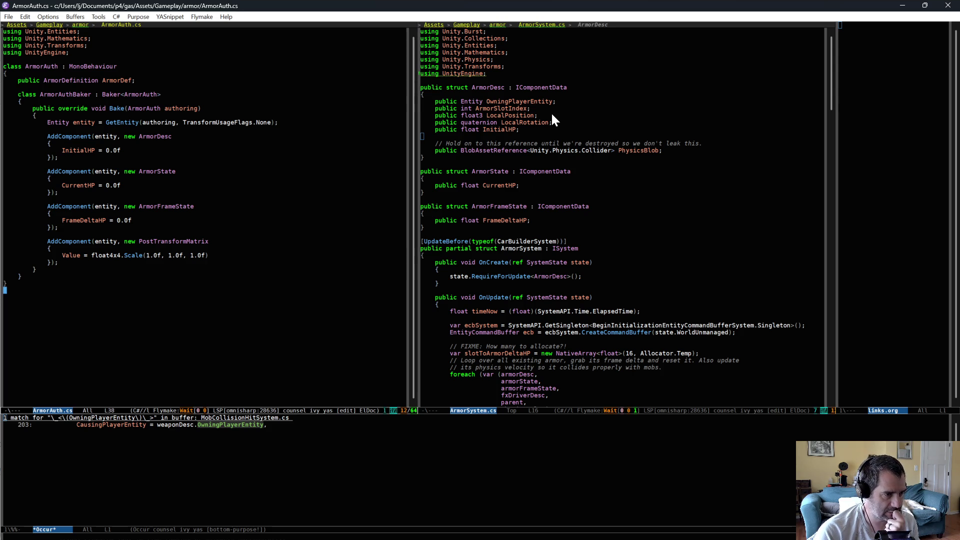
left_click(532, 127)
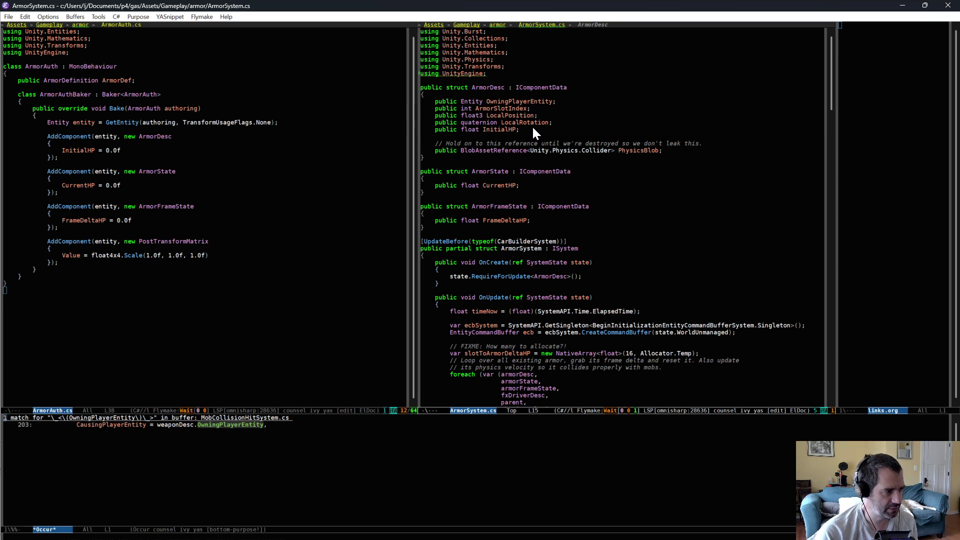
key("Left")
key("alt+comma")
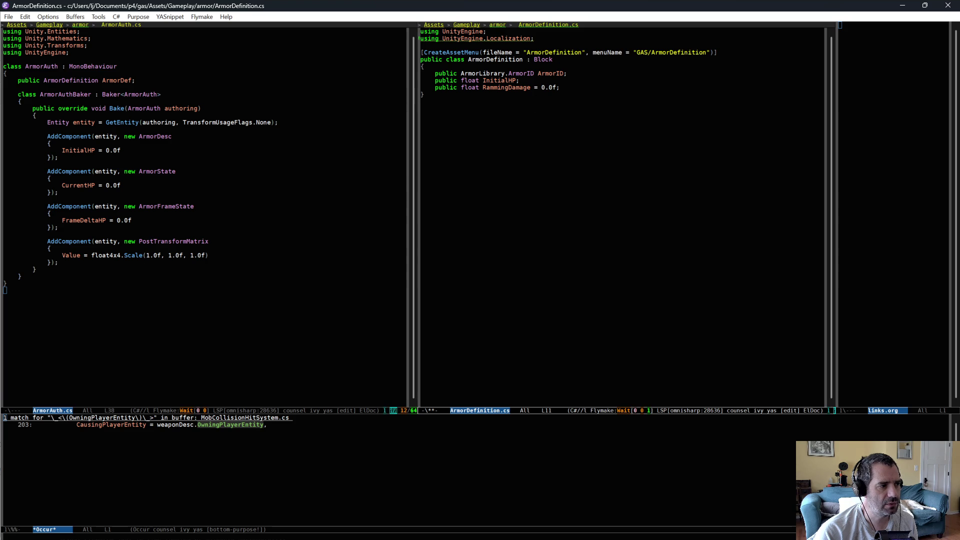
Step: Start an if statement in the baker testing authoring.ArmorDef.RammingDamage > 0.0f
left_click(147, 270)
key("Return")
key("Return")
type("if")
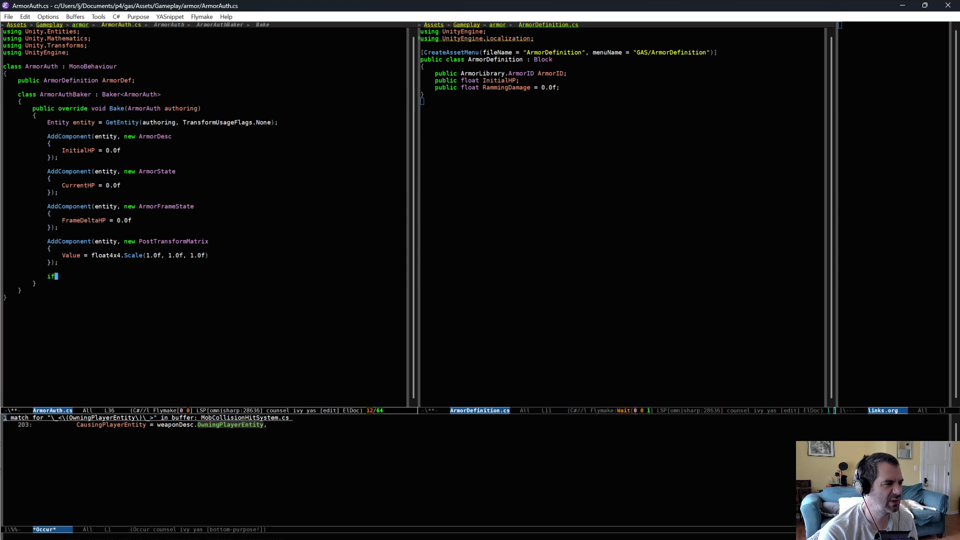
type(" (authoring")
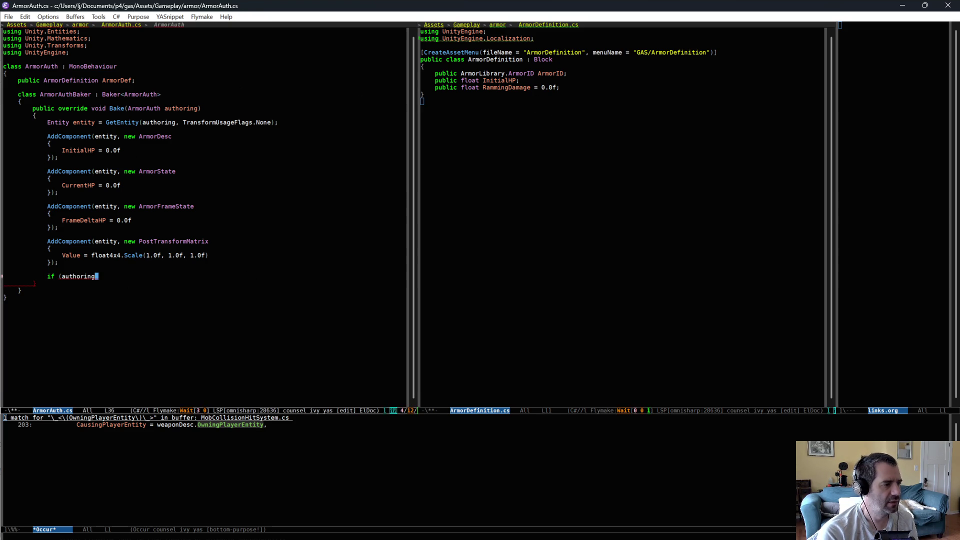
type(".ArmorDes")
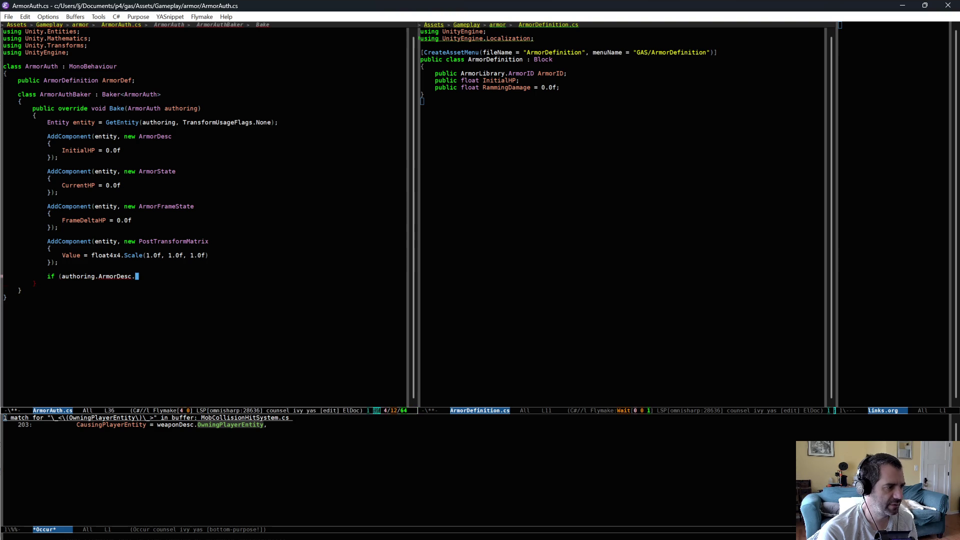
key("BackSpace")
type("f.Ram")
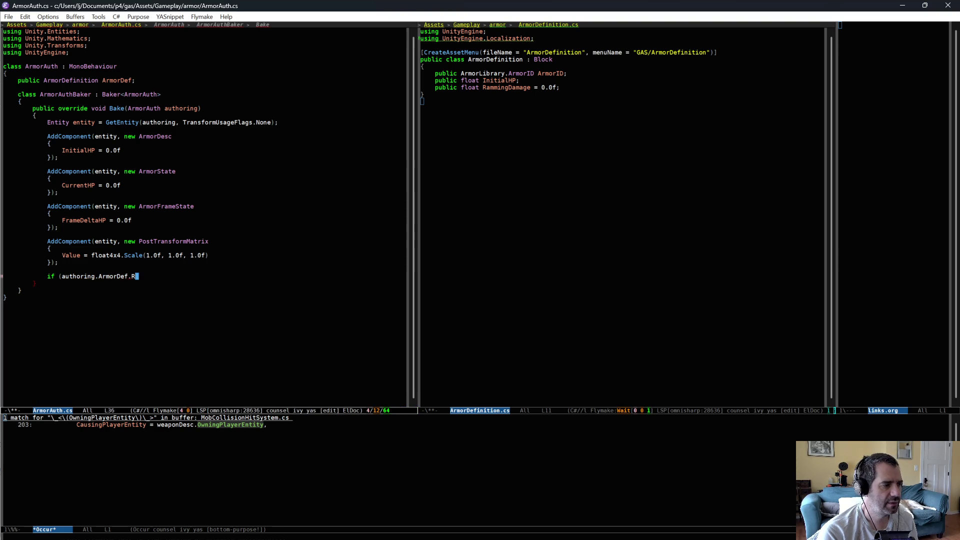
key("alt+slash")
type("> 0")
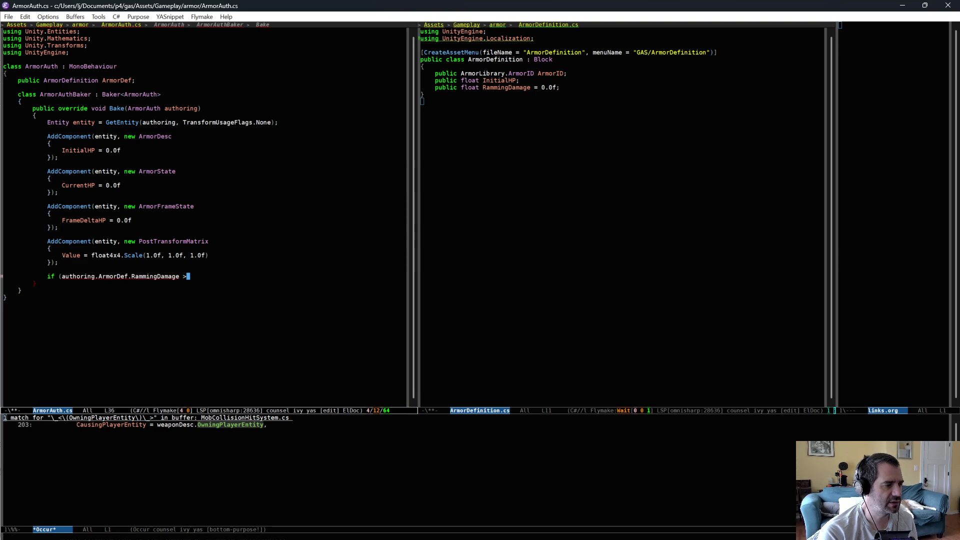
type(".0f)")
Step: Add the block with a comment about needing additional ramming components, and save ArmorAuth.cs
key("Return")
type("{")
key("Return")
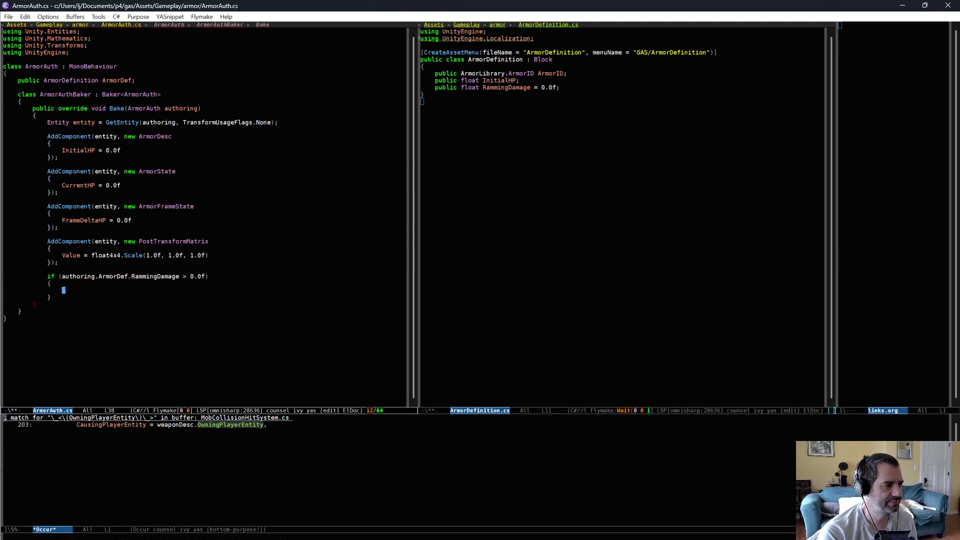
type("// This arm")
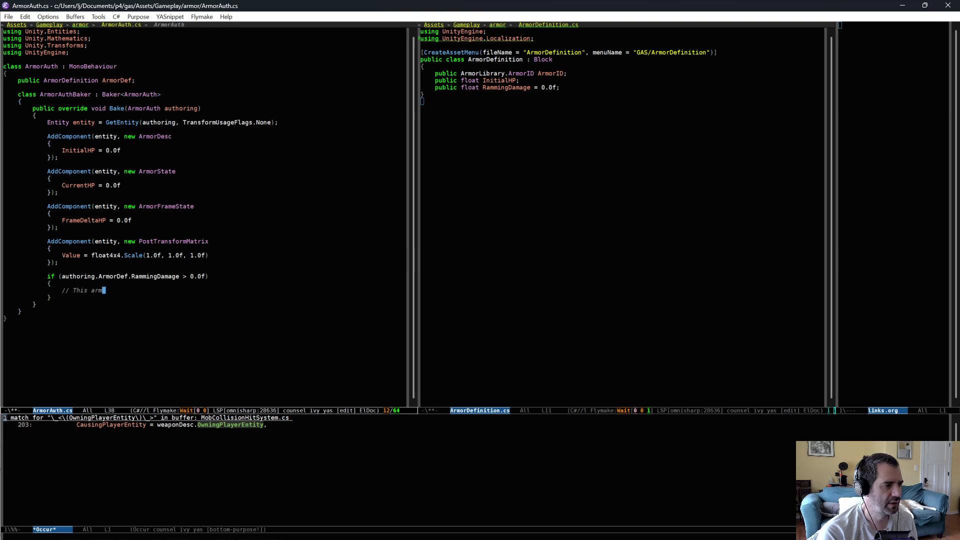
type("or can cause")
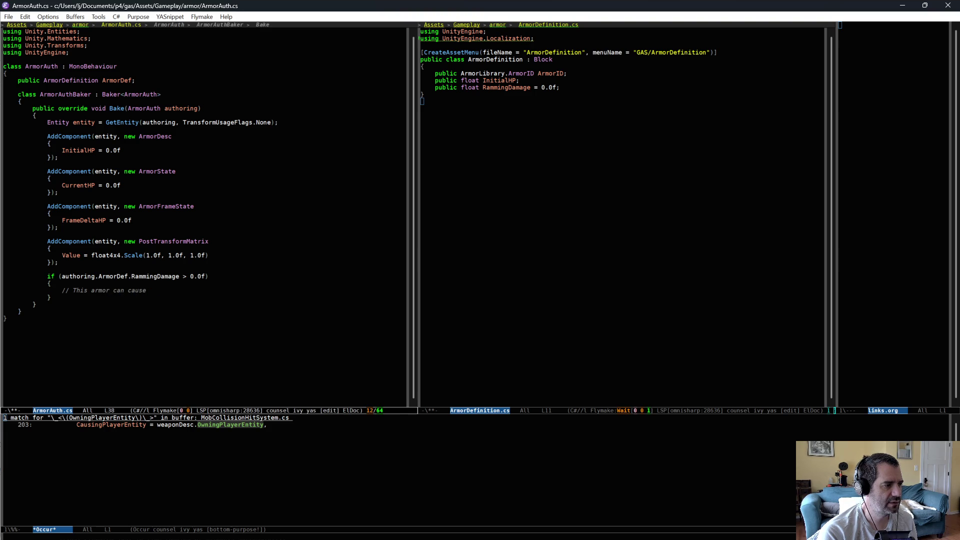
type(" damage when ramming in")
type("to a mob. We n")
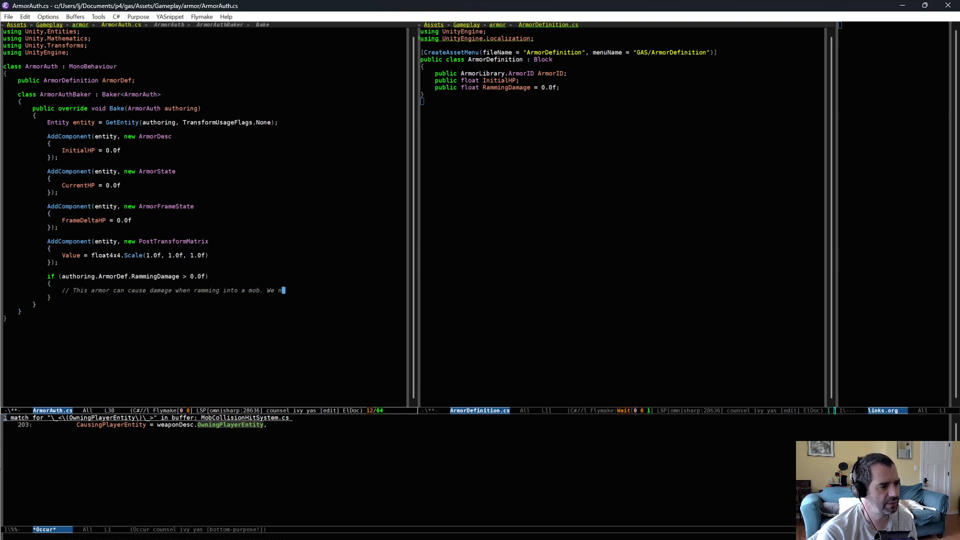
type("eed to add ad")
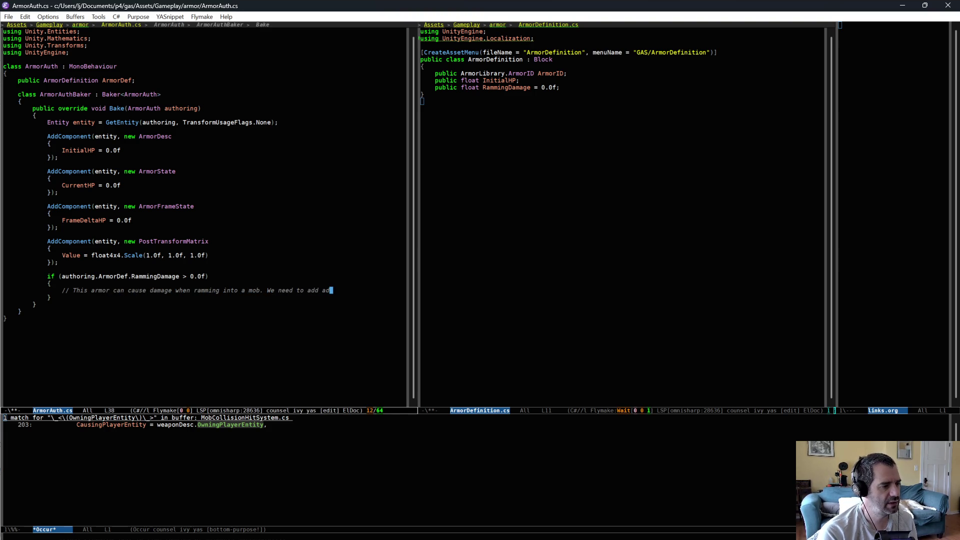
type("ditional component t")
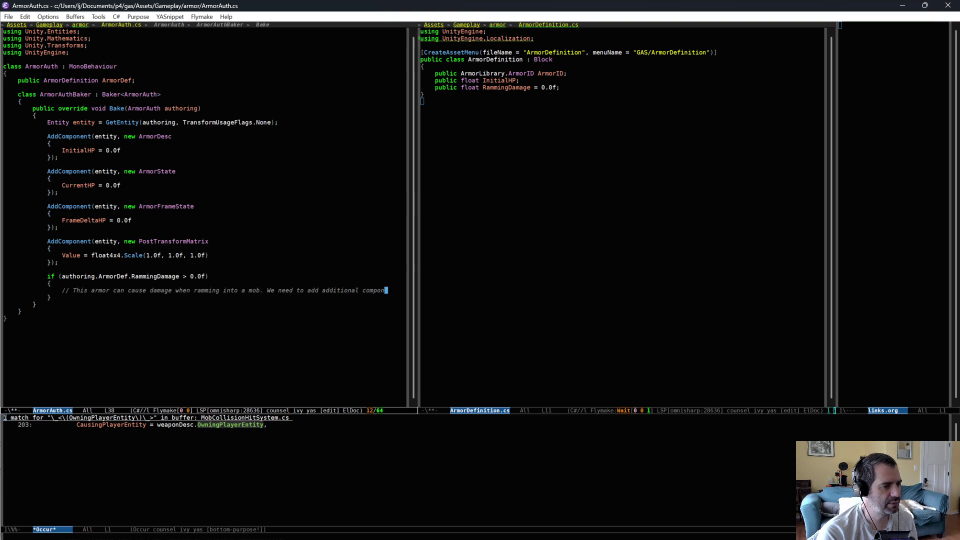
key("BackSpace")
key("BackSpace")
type("s to")
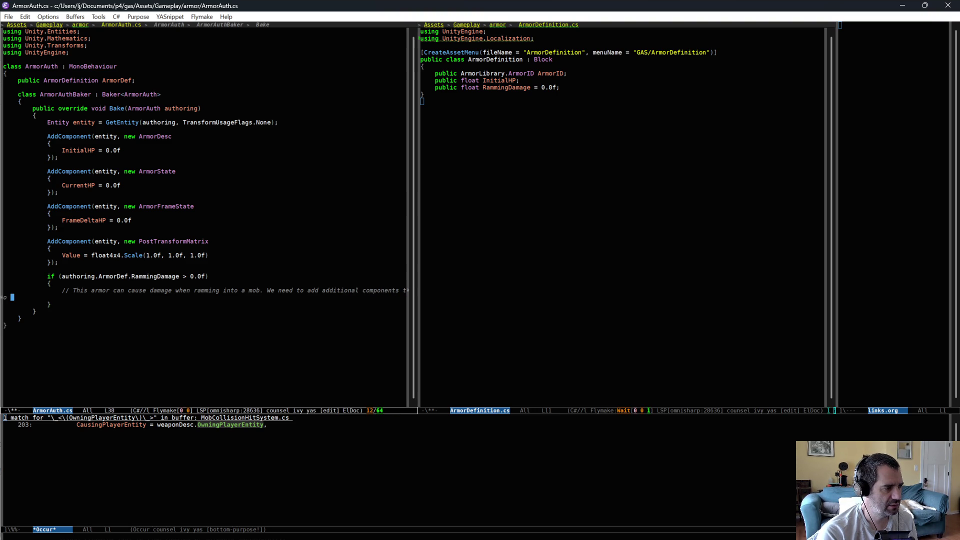
type(" make that work.")
key("alt+q")
key("Return")
key("ctrl+x")
key("ctrl+s")
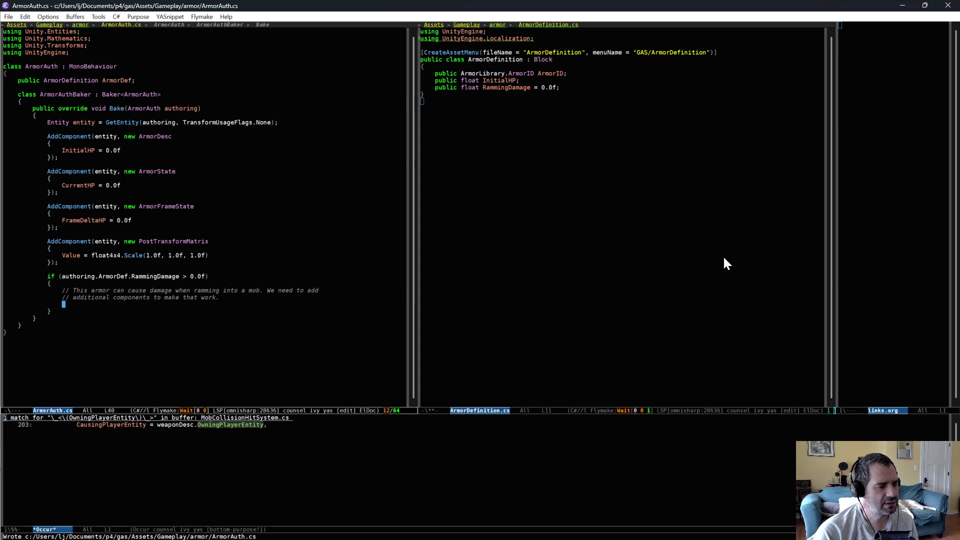
Step: Save ArmorDefinition.cs from its pane
key("ctrl+x")
key("o")
key("ctrl+x")
key("ctrl+s")
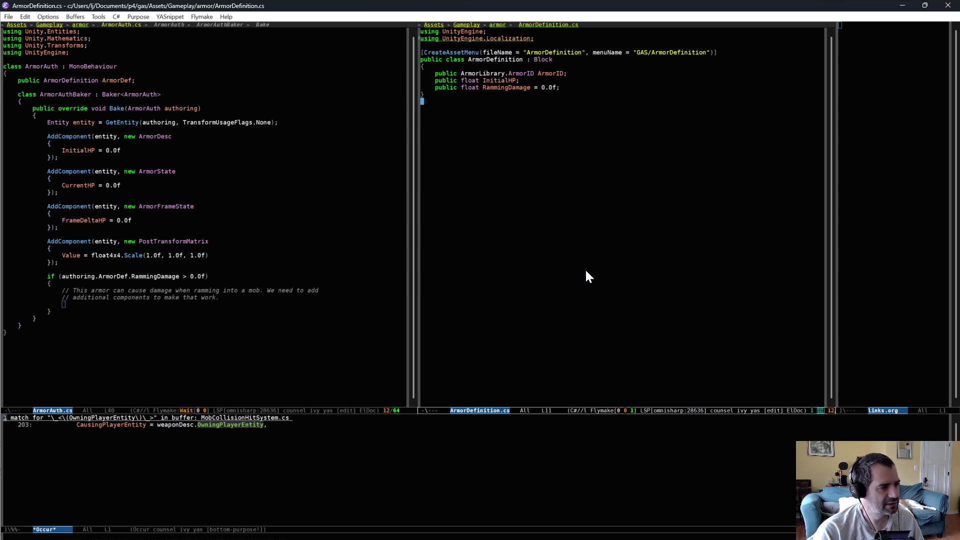
key("alt+Tab")
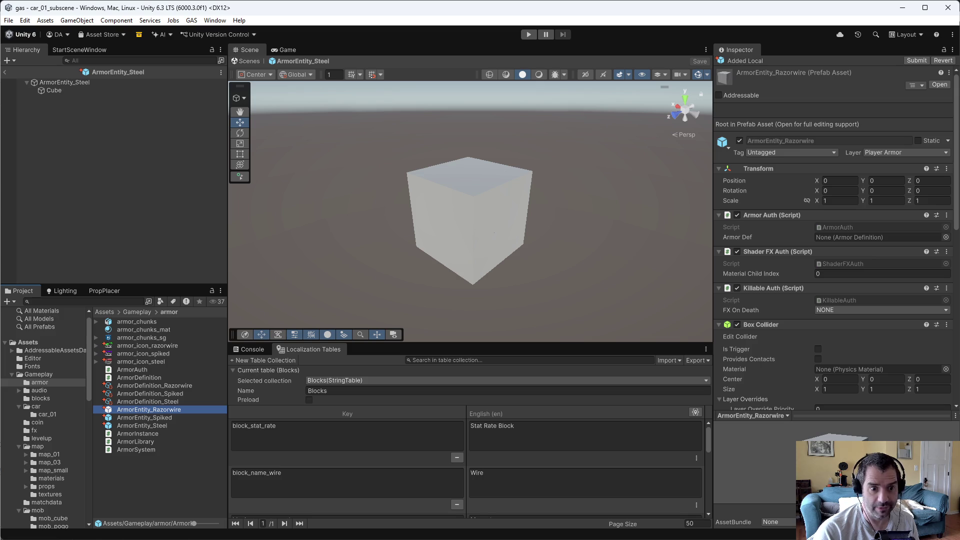
scroll(809, 313, "down", 10)
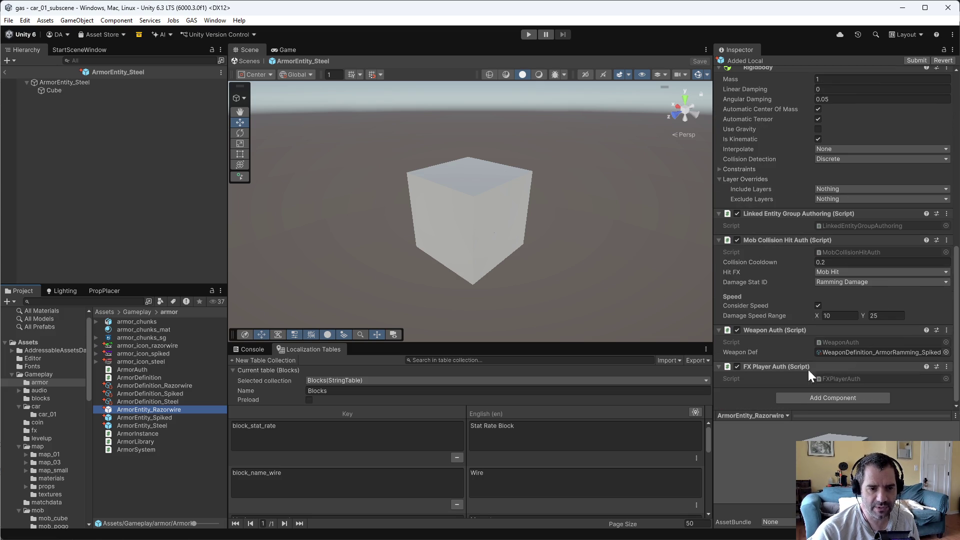
key("alt+Tab")
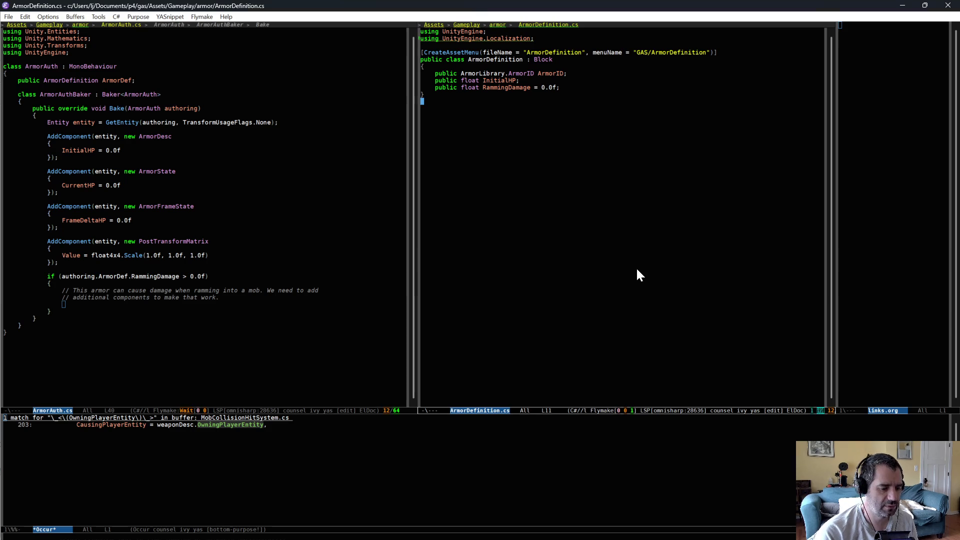
Step: Open MobCollisionHitAuth.cs and inspect the AddComponent setup in its Bake method
key("ctrl+x")
key("ctrl+f")
type("mobcol")
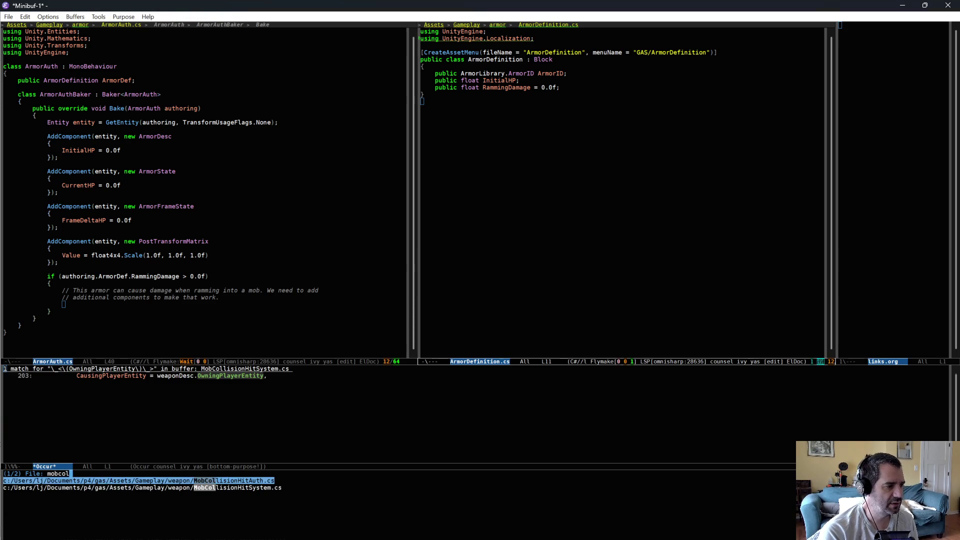
key("Return")
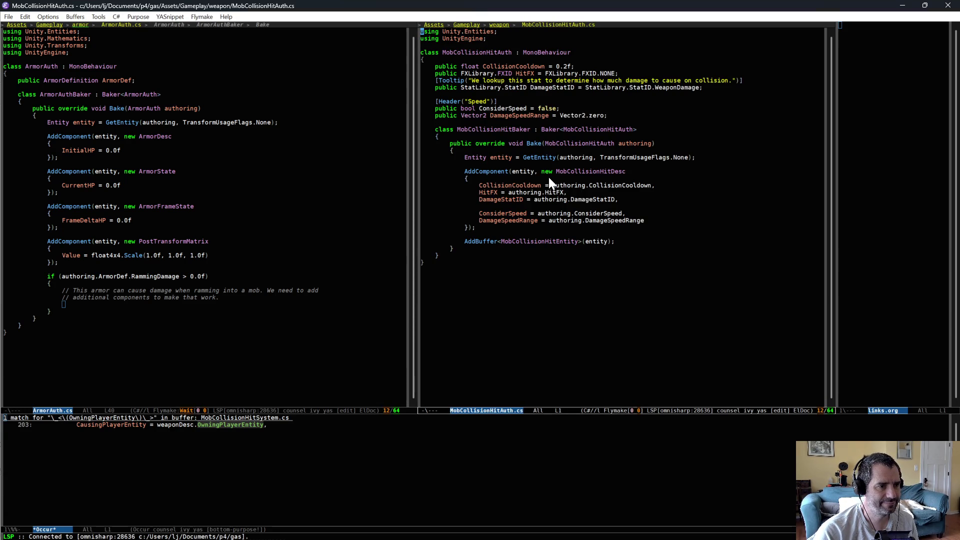
left_click(565, 164)
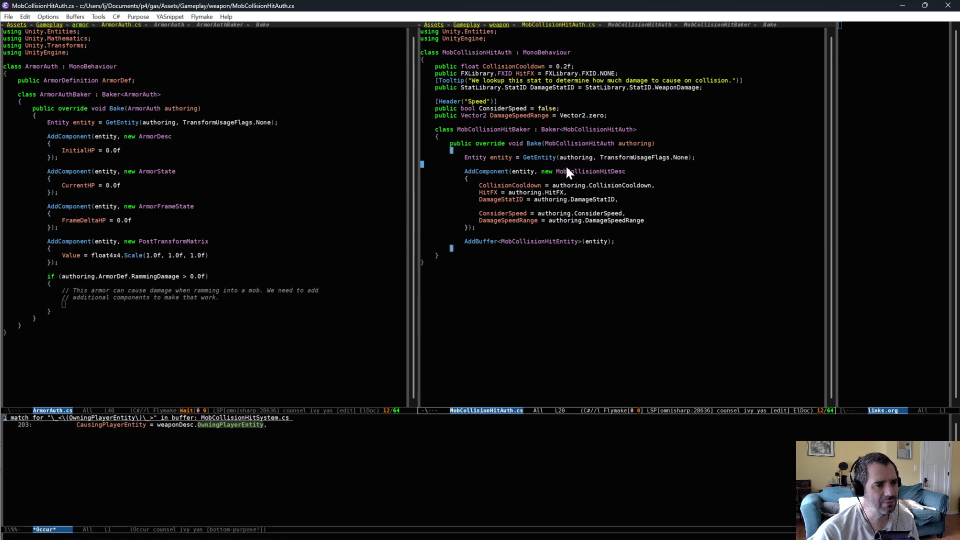
key("shift+Down")
key("shift+Down")
key("shift+Down")
left_click(576, 225)
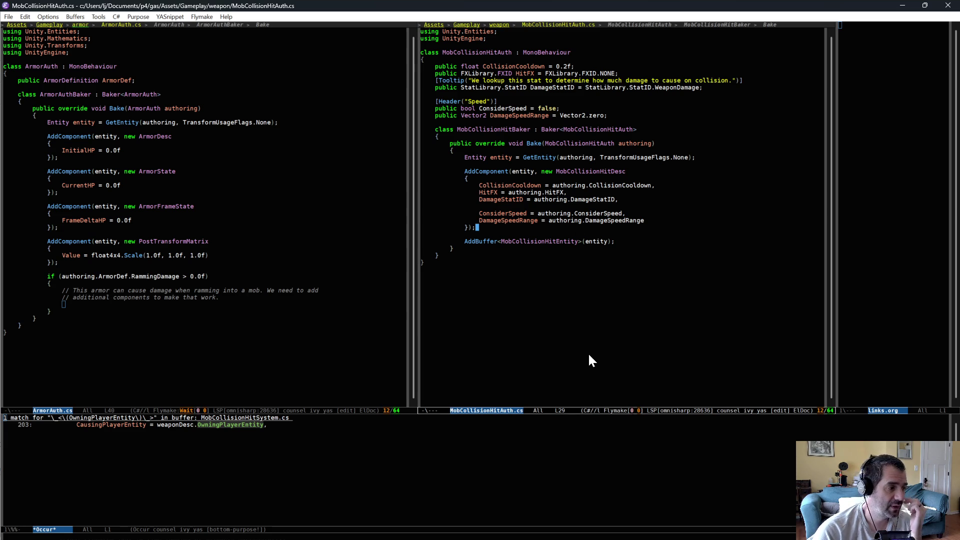
Step: Return to the ArmorAuth.cs pane and briefly check the armor prefab in Unity
key("ctrl+x")
key("o")
key("alt+Tab")
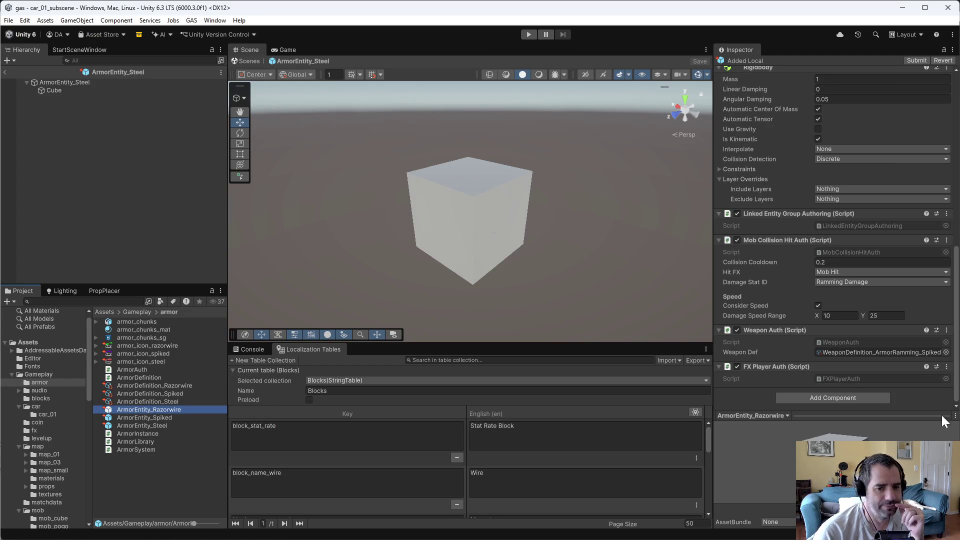
key("alt+Tab")
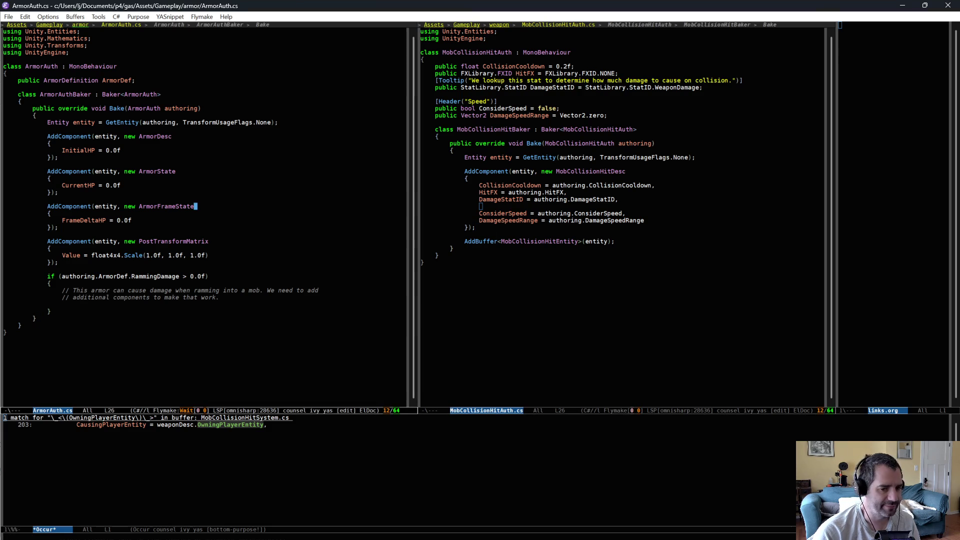
Step: Show CarBuilder.cs and comment out its four DebugTestArmorDef armor slot lines
left_click(765, 374)
key("ctrl+x")
type("b")
type("car")
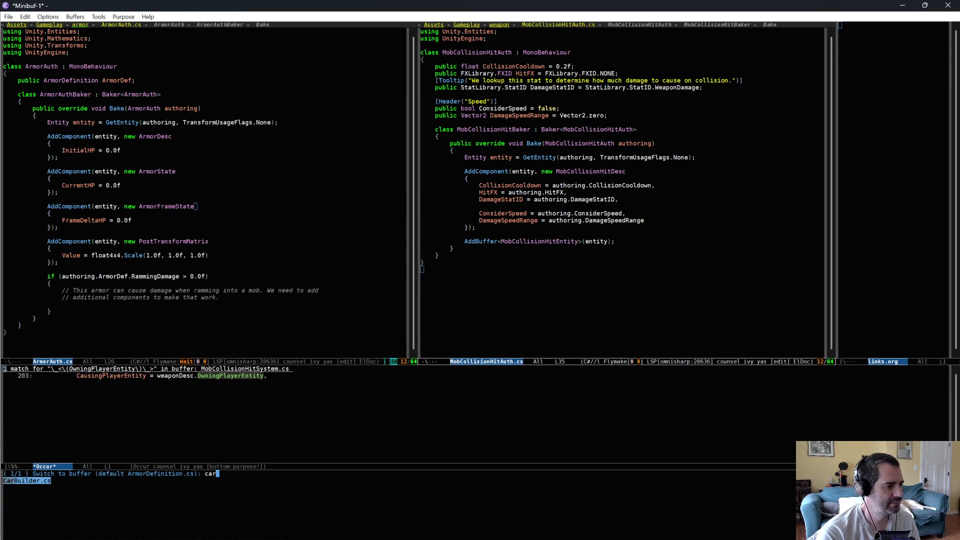
key("Return")
key("Up")
key("Up")
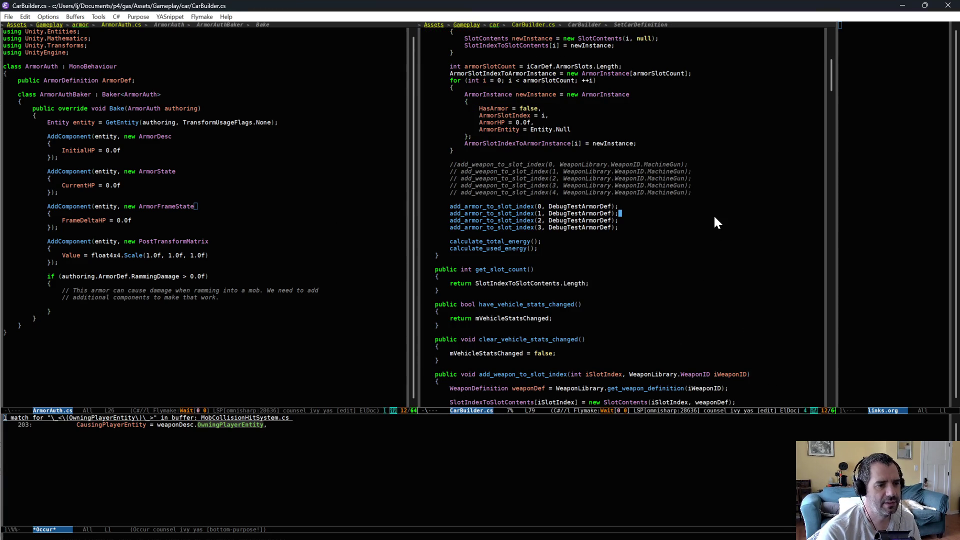
key("ctrl+a")
key("ctrl+space")
key("Down")
key("Down")
key("Down")
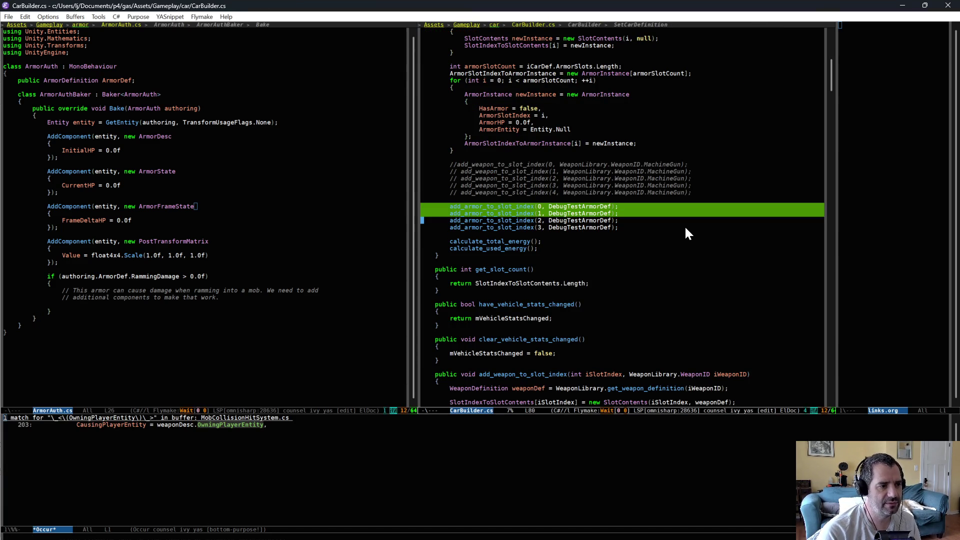
key("alt+;")
key("Up")
key("Up")
key("Up")
key("Up")
key("Up")
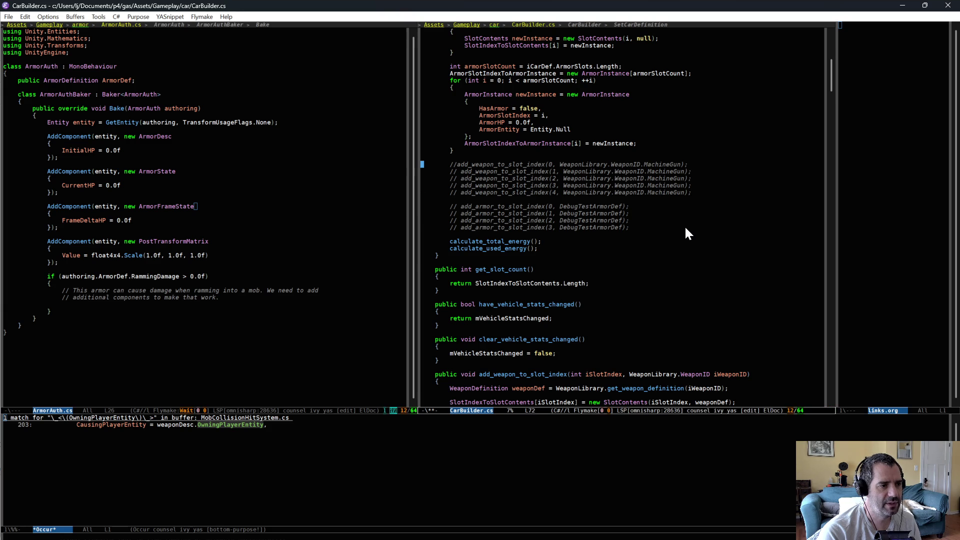
Step: Uncomment the slot-0 MachineGun line, save CarBuilder.cs and let Unity recompile
key("alt+m")
key("Delete")
key("Delete")
key("ctrl+x")
key("ctrl+s")
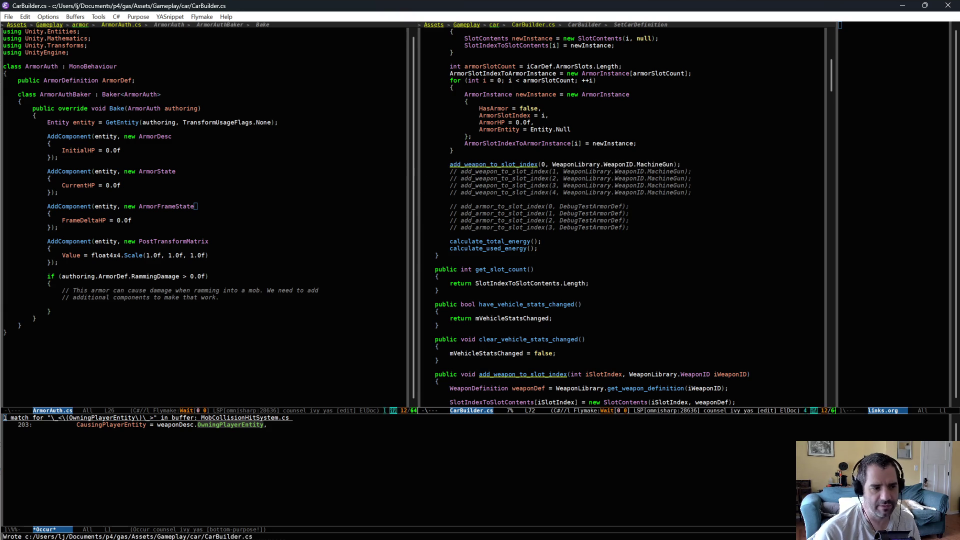
key("alt+Tab")
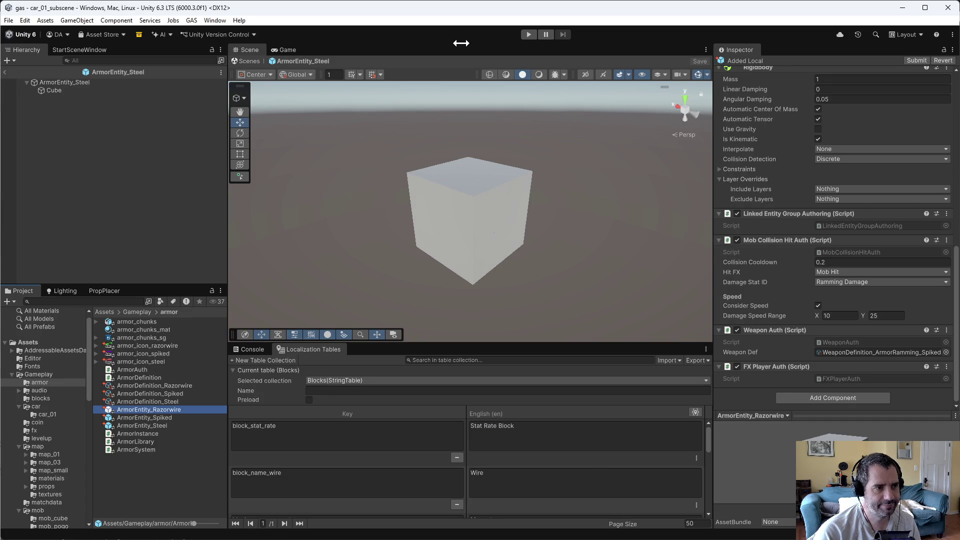
Step: Enter Play mode and drive the car with S and W until the retrofit screen appears
left_click(528, 35)
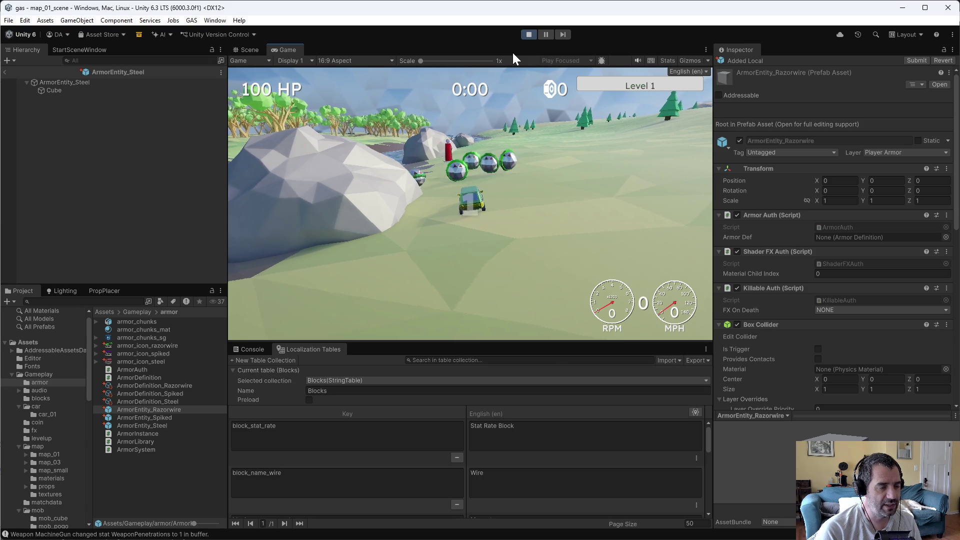
key("s")
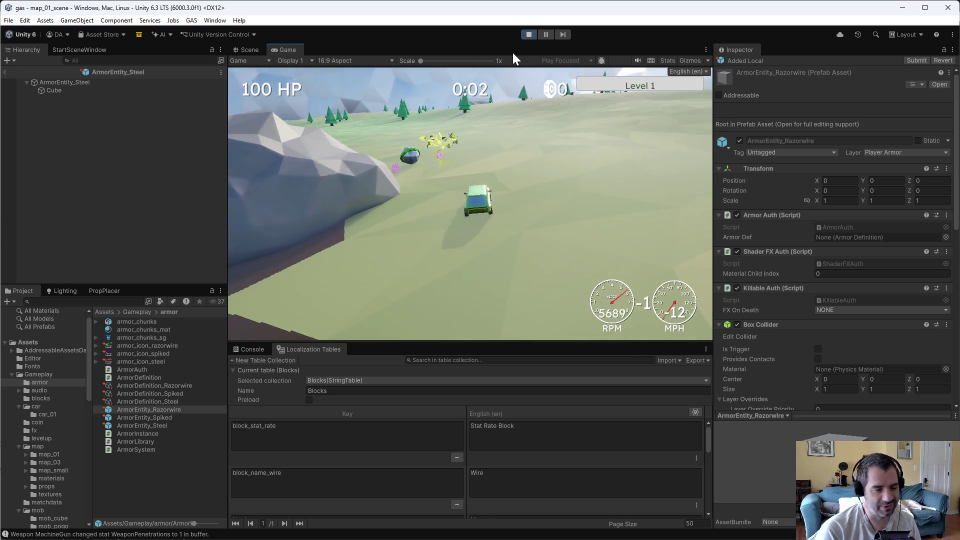
key("w")
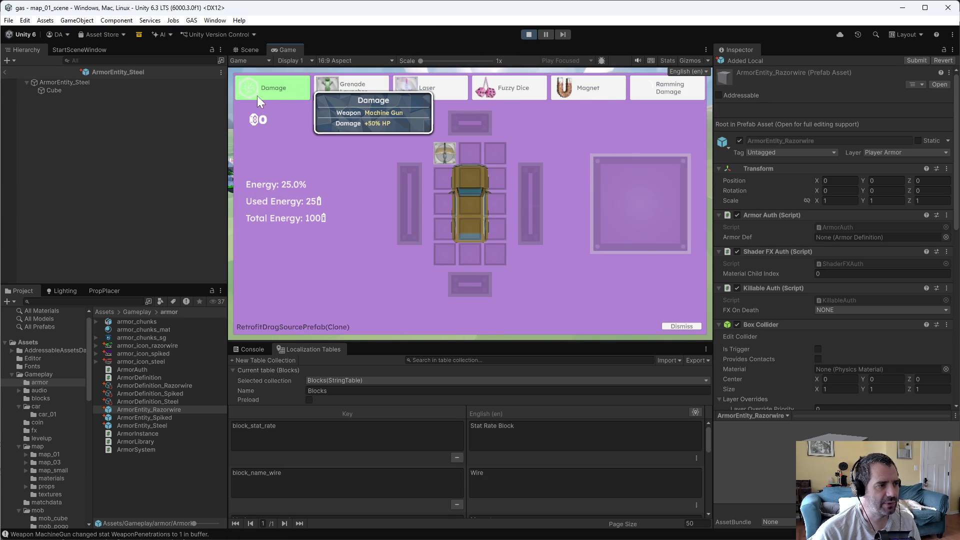
Step: Drag the Laser, Magnet and Crossbow cards into empty car slots
mouse_move(258, 94)
left_mouse_down()
mouse_move(455, 174)
mouse_move(452, 159)
left_mouse_up()
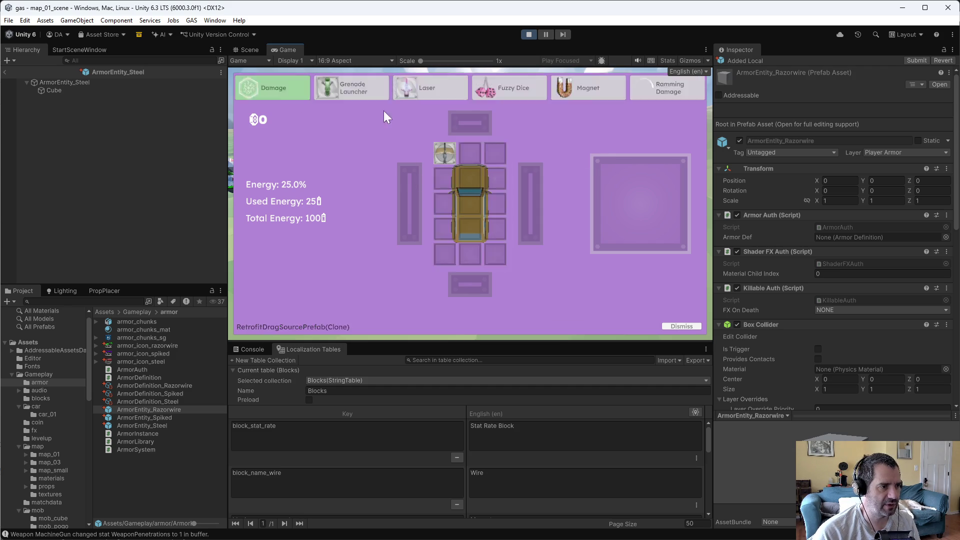
mouse_move(426, 89)
left_mouse_down()
mouse_move(431, 185)
mouse_move(488, 157)
mouse_move(469, 154)
left_mouse_up()
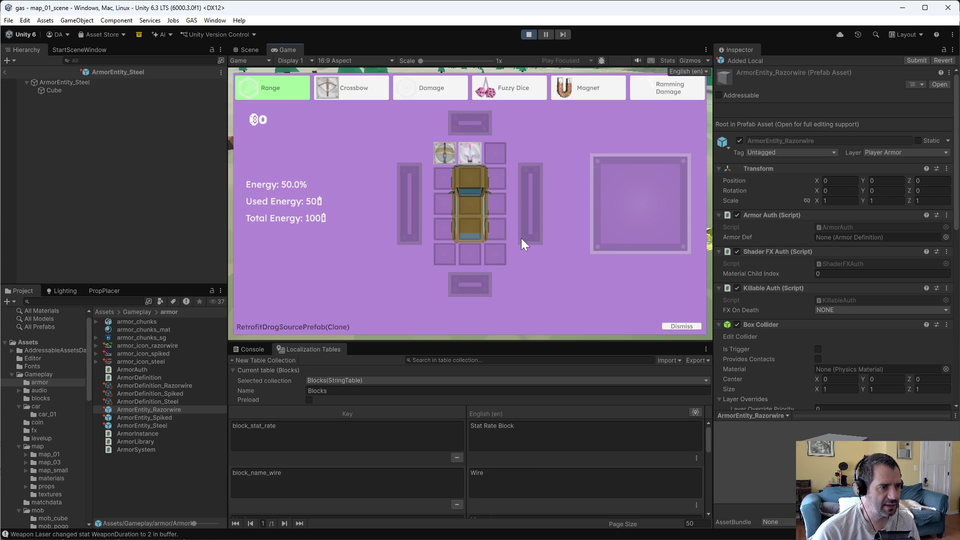
mouse_move(436, 156)
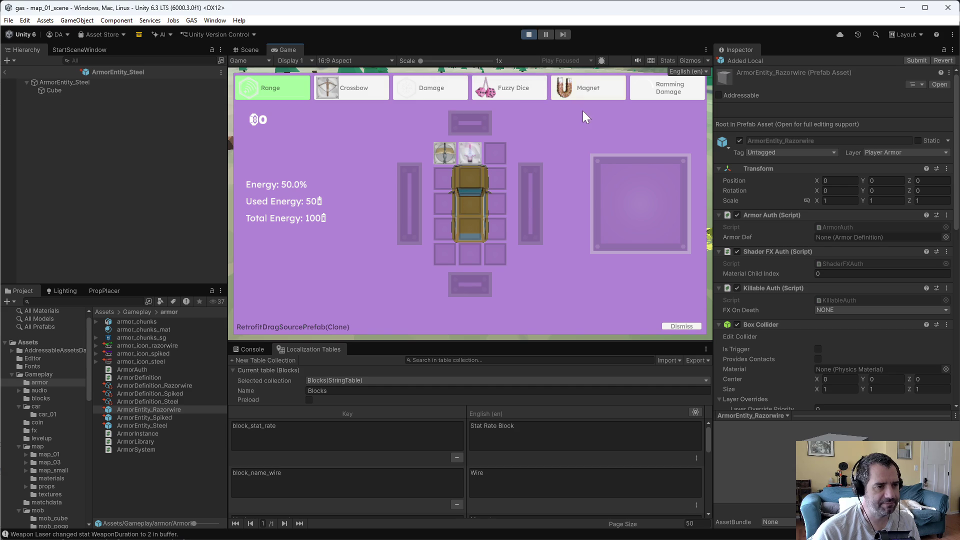
mouse_move(572, 90)
left_mouse_down()
mouse_move(583, 95)
mouse_move(469, 176)
left_mouse_up()
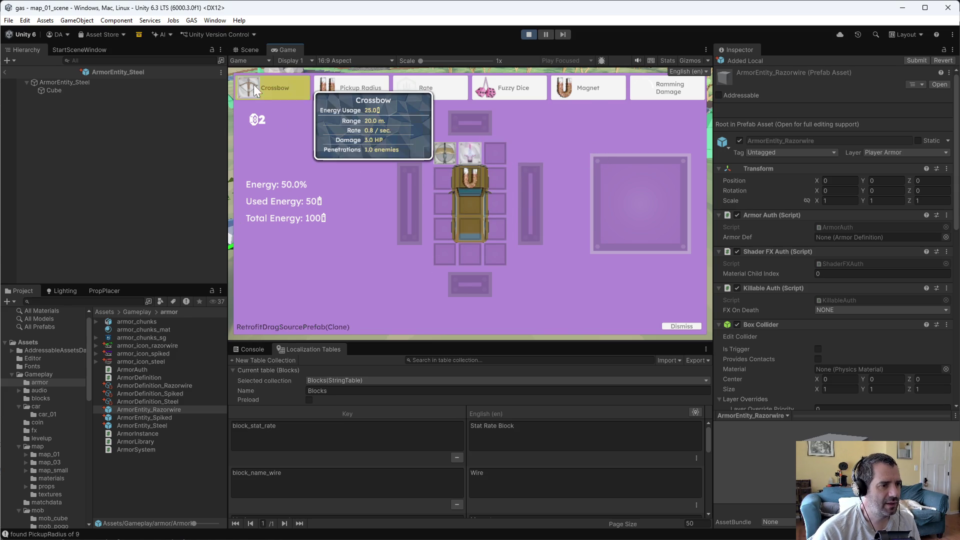
left_click_drag(254, 85, 471, 257)
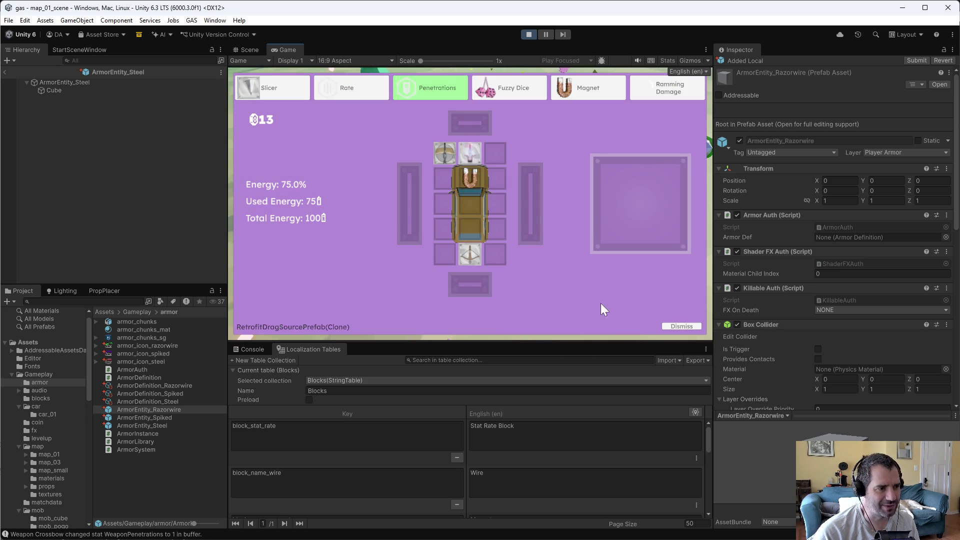
Step: Put the Fuzzy Dice on the car, close the retrofit screen and keep driving
mouse_move(514, 82)
left_mouse_down()
mouse_move(490, 200)
mouse_move(485, 185)
mouse_move(473, 197)
left_mouse_up()
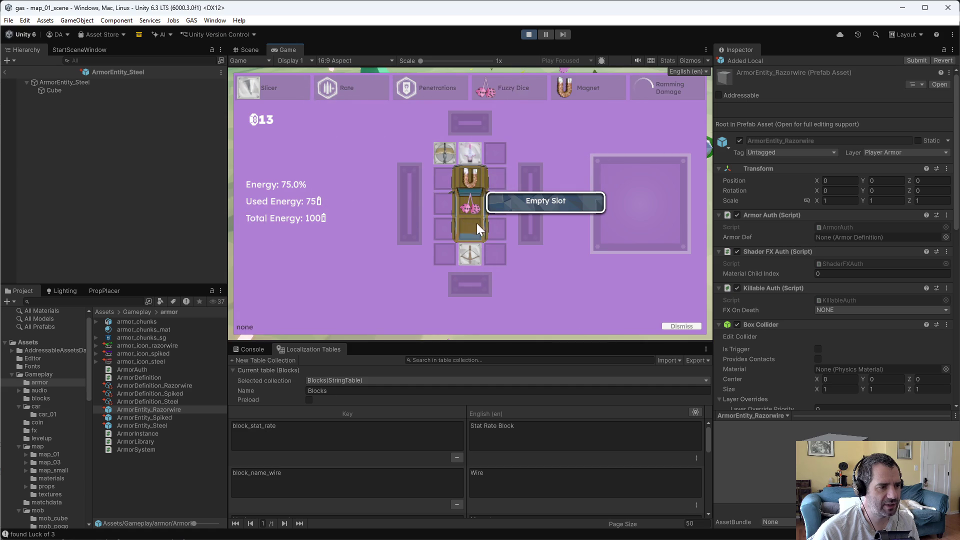
key("w")
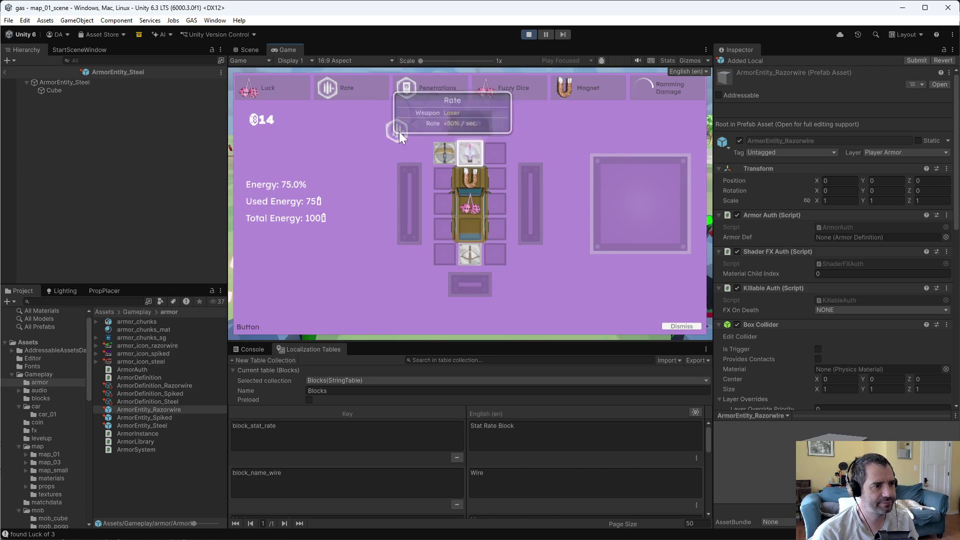
mouse_move(470, 156)
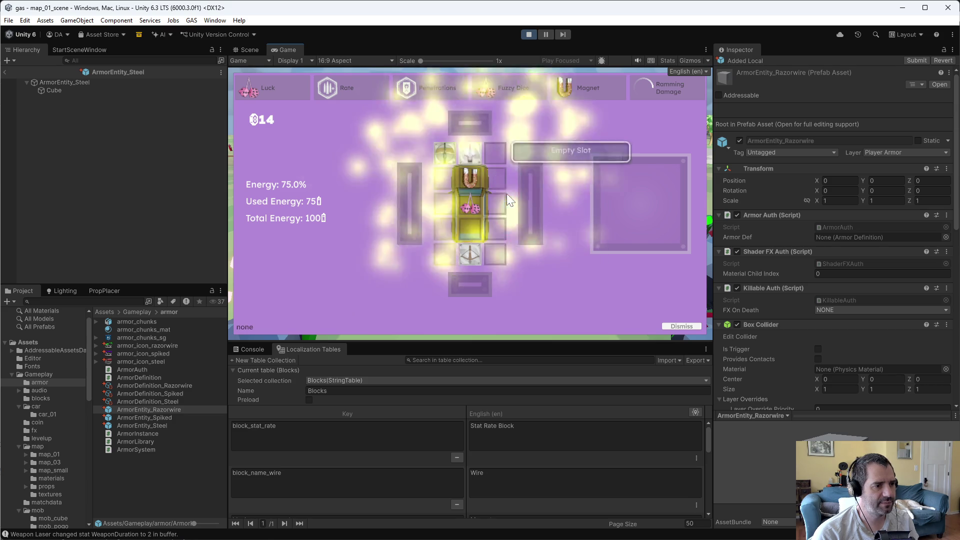
left_click(503, 196)
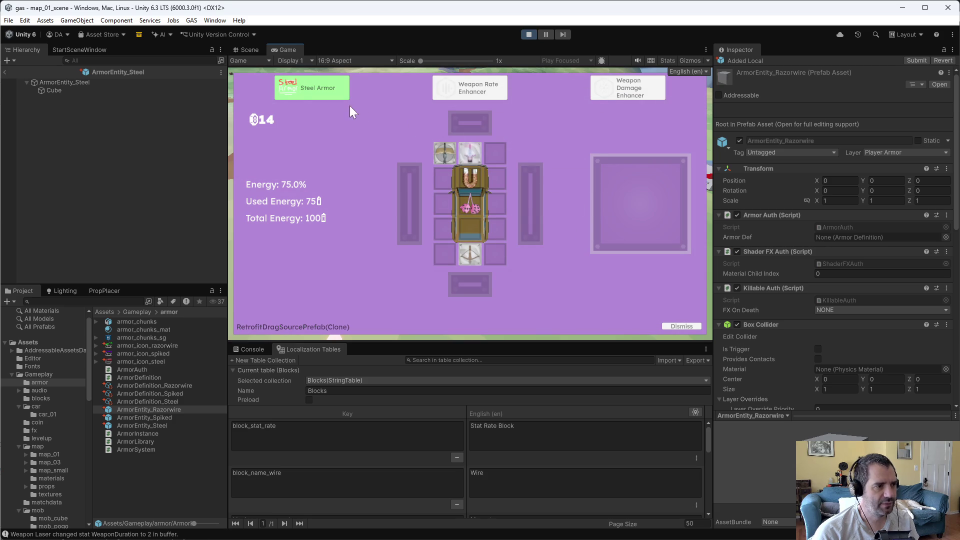
Step: Drag the Steel Armor card onto the armor slot beneath the car
mouse_move(287, 92)
left_mouse_down()
mouse_move(405, 192)
mouse_move(398, 205)
mouse_move(480, 131)
mouse_move(417, 231)
mouse_move(463, 296)
mouse_move(475, 292)
left_mouse_up()
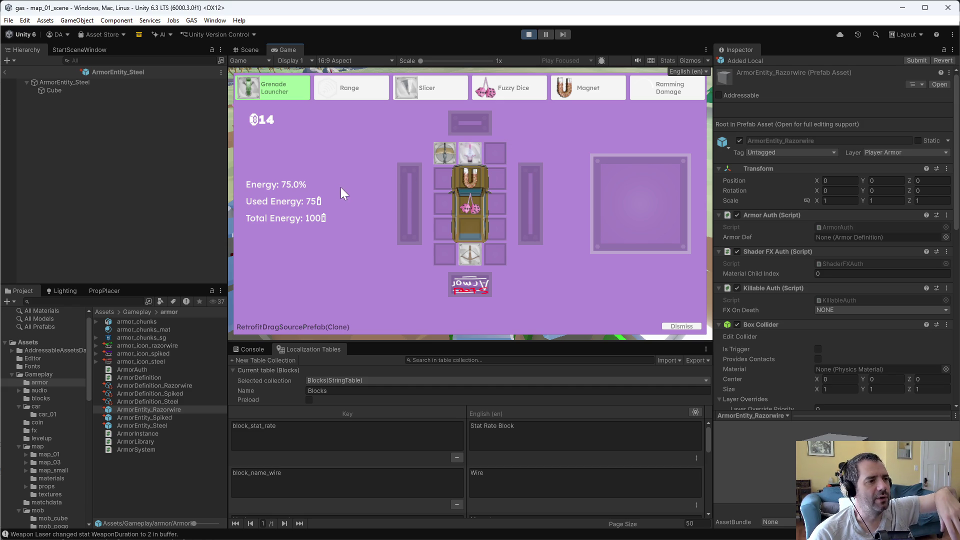
mouse_move(280, 98)
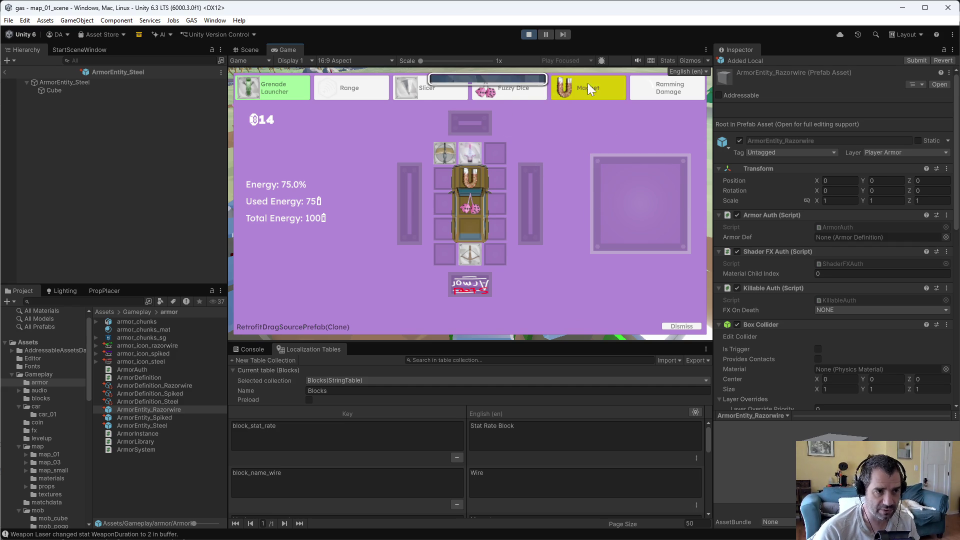
left_click(681, 327)
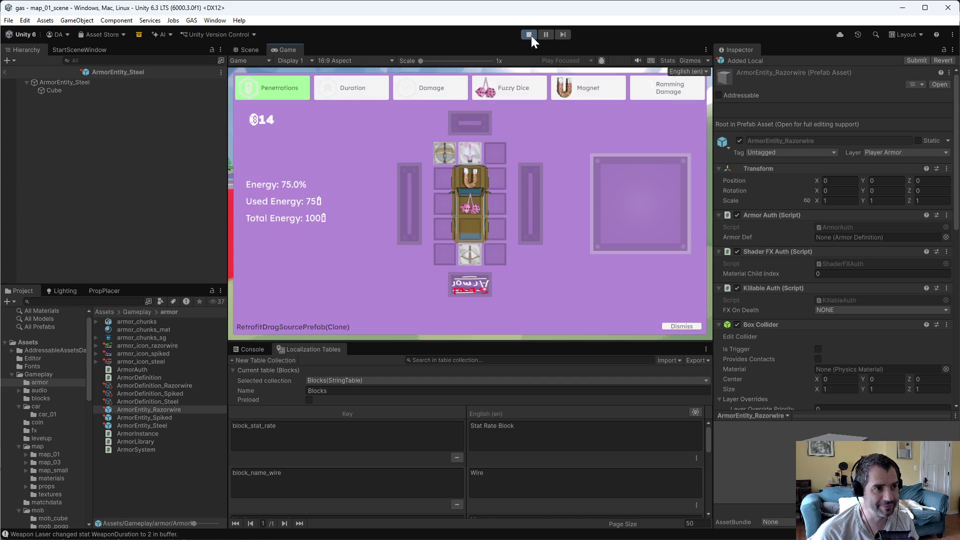
Step: Exit Play mode with the Play button
left_click(529, 34)
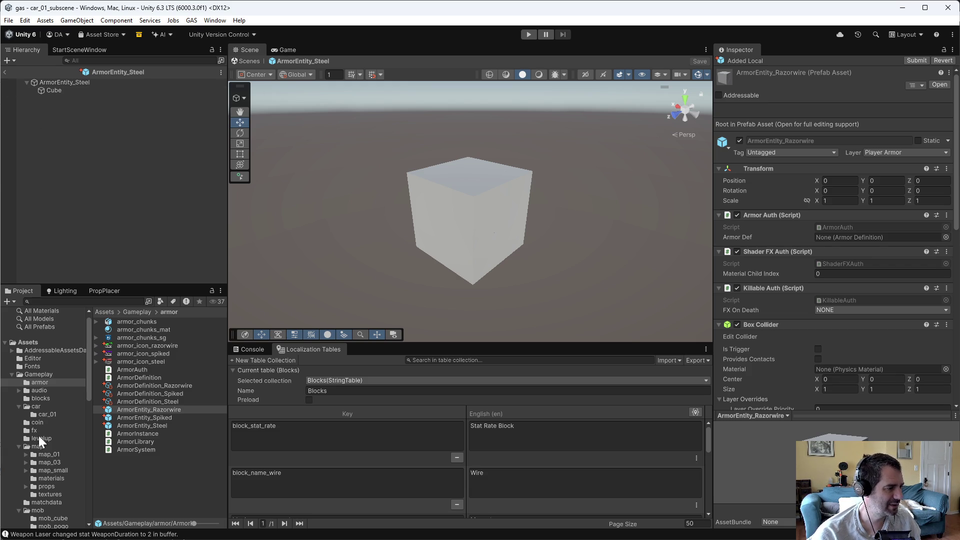
Step: Open map_01_scene from the map_01 folder and expand it in the Hierarchy
left_click(47, 453)
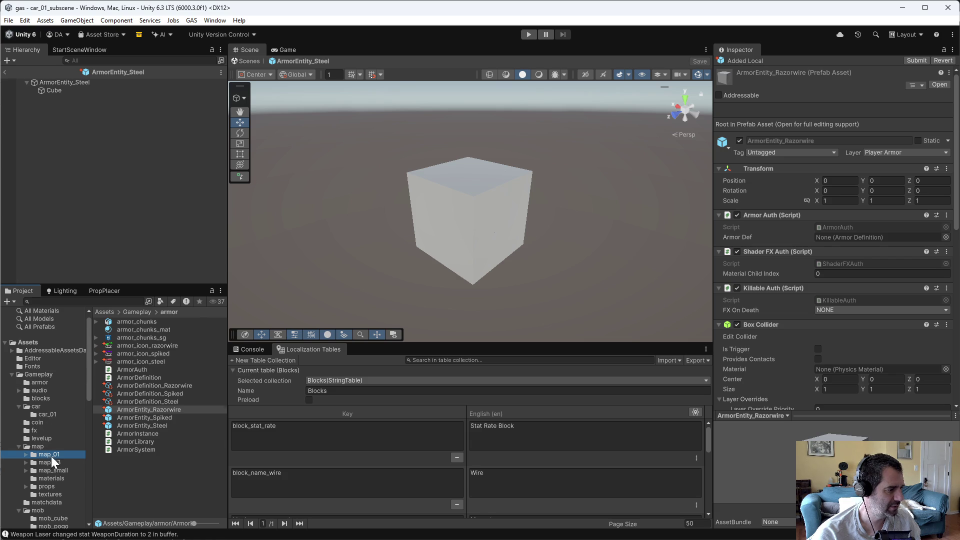
double_click(154, 354)
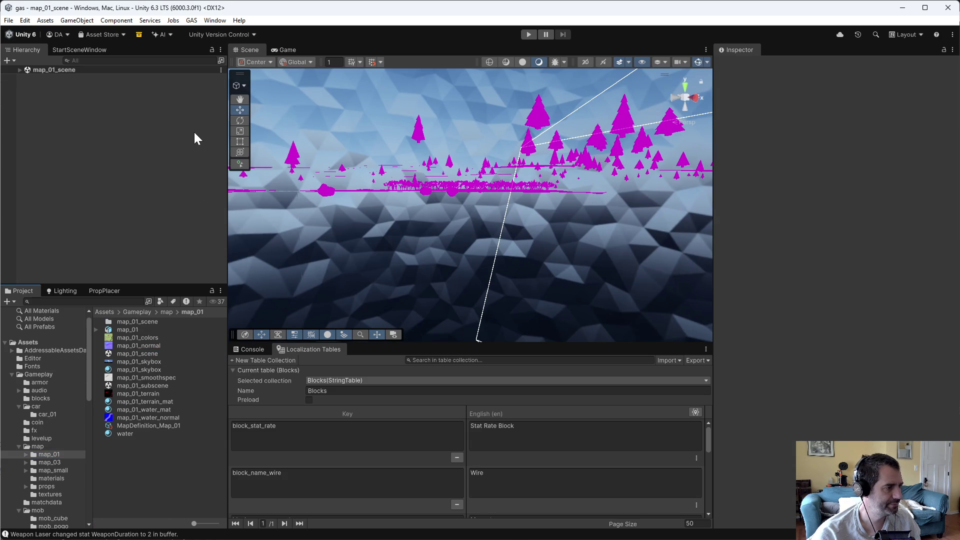
left_click(22, 70)
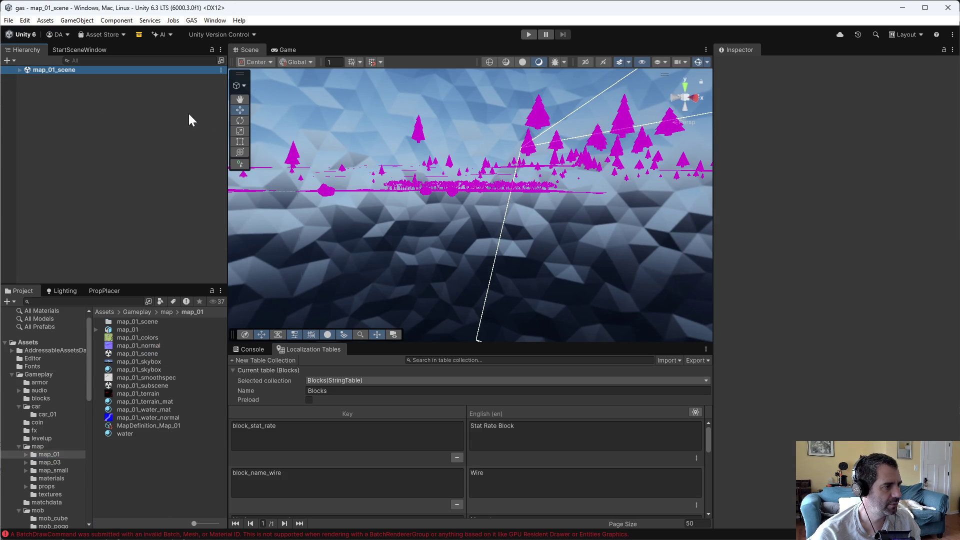
left_click(19, 70)
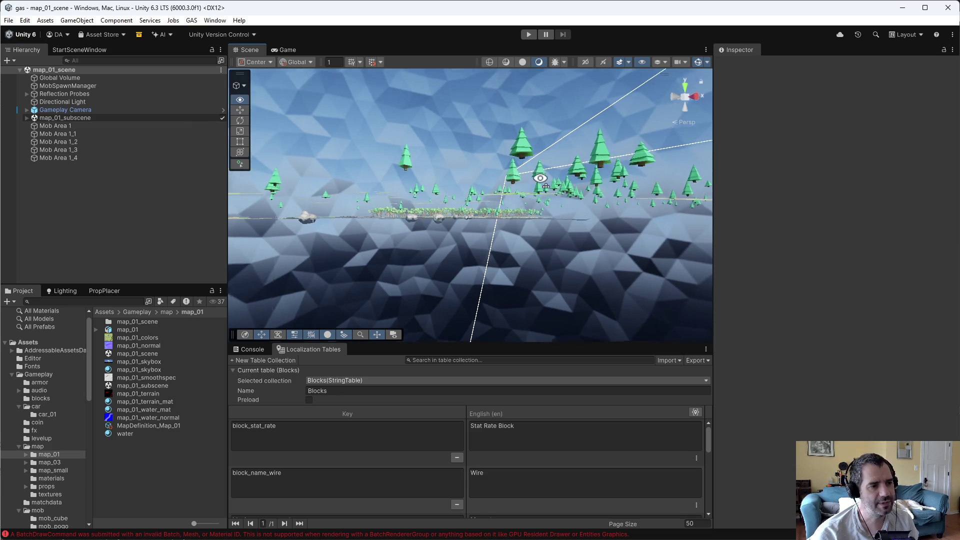
Step: Fly the scene camera over the trees, river and hills, then show the Console's warnings and errors
mouse_move(537, 150)
left_mouse_down()
mouse_move(534, 185)
mouse_move(601, 210)
mouse_move(521, 217)
mouse_move(550, 223)
mouse_move(186, 197)
left_mouse_up()
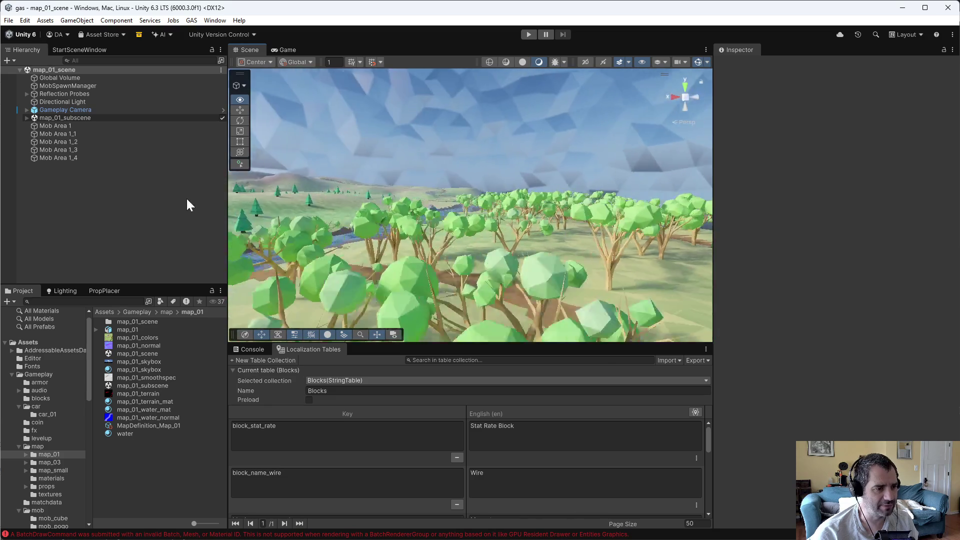
mouse_move(109, 209)
left_mouse_down()
mouse_move(106, 239)
mouse_move(213, 250)
mouse_move(49, 235)
mouse_move(955, 234)
mouse_move(739, 218)
mouse_move(764, 220)
left_mouse_up()
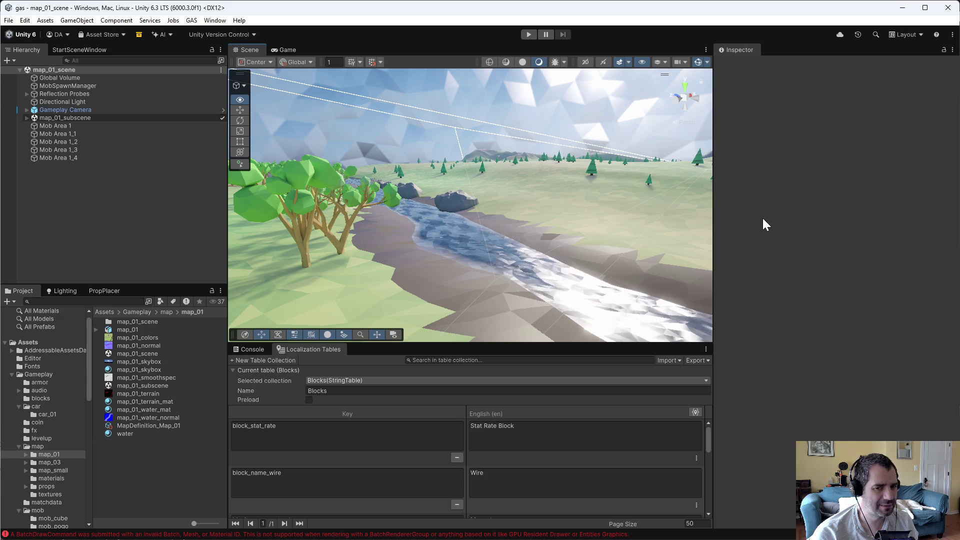
mouse_move(490, 173)
left_mouse_down()
mouse_move(428, 212)
mouse_move(516, 233)
mouse_move(396, 226)
mouse_move(619, 221)
mouse_move(538, 200)
mouse_move(418, 208)
mouse_move(540, 235)
left_mouse_up()
mouse_move(111, 208)
left_mouse_down()
mouse_move(26, 212)
mouse_move(957, 225)
left_mouse_up()
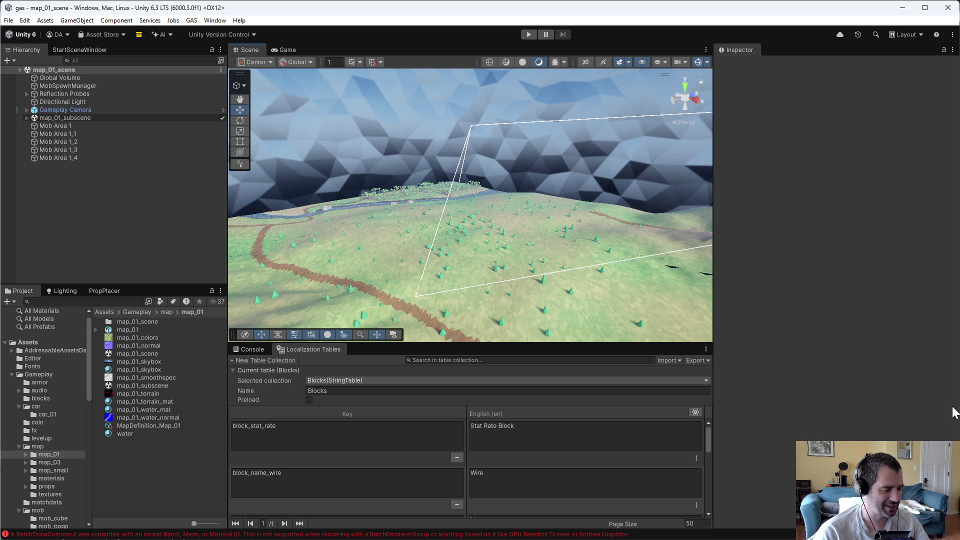
left_click(9, 20)
left_click(114, 270)
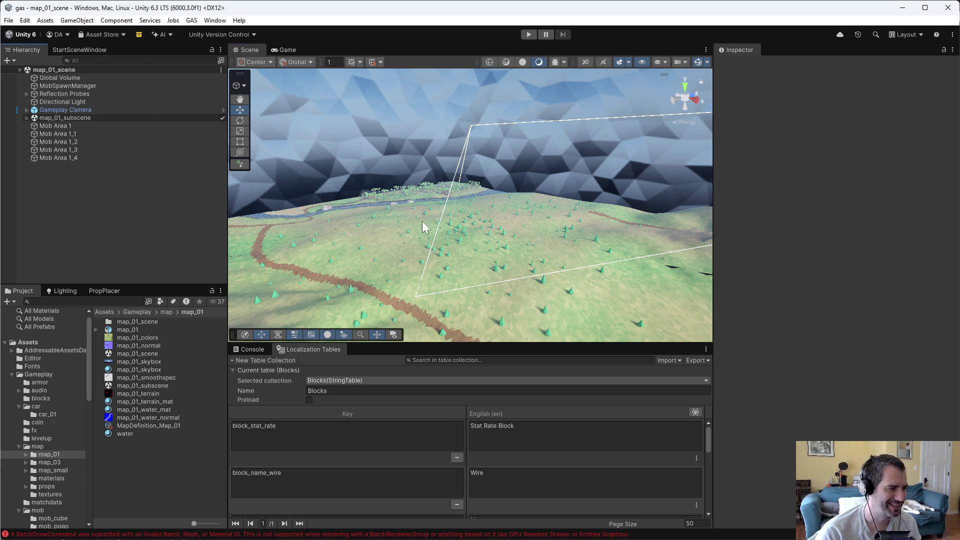
mouse_move(485, 242)
left_mouse_down()
mouse_move(433, 210)
mouse_move(437, 232)
mouse_move(453, 232)
mouse_move(374, 197)
mouse_move(280, 200)
left_mouse_up()
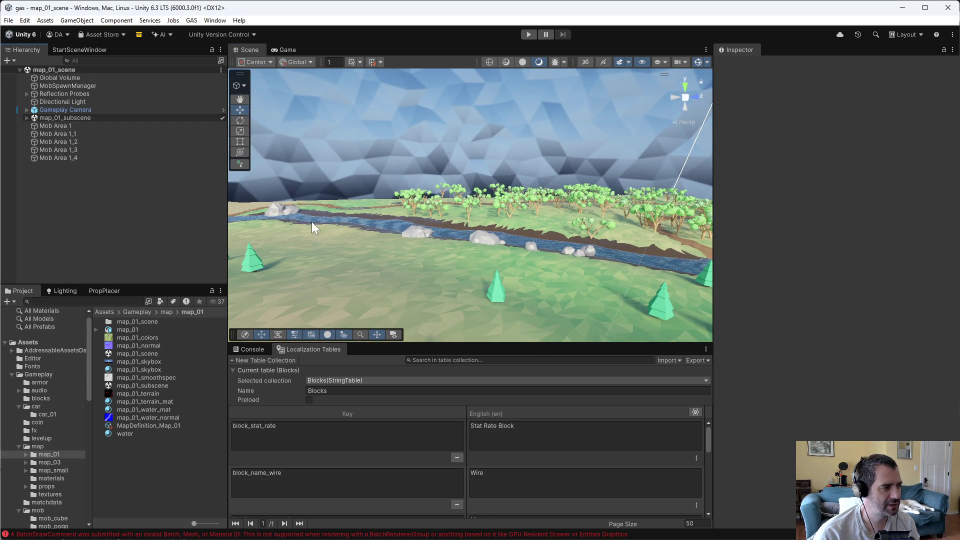
mouse_move(345, 223)
left_mouse_down()
mouse_move(392, 246)
mouse_move(149, 228)
mouse_move(14, 233)
left_mouse_up()
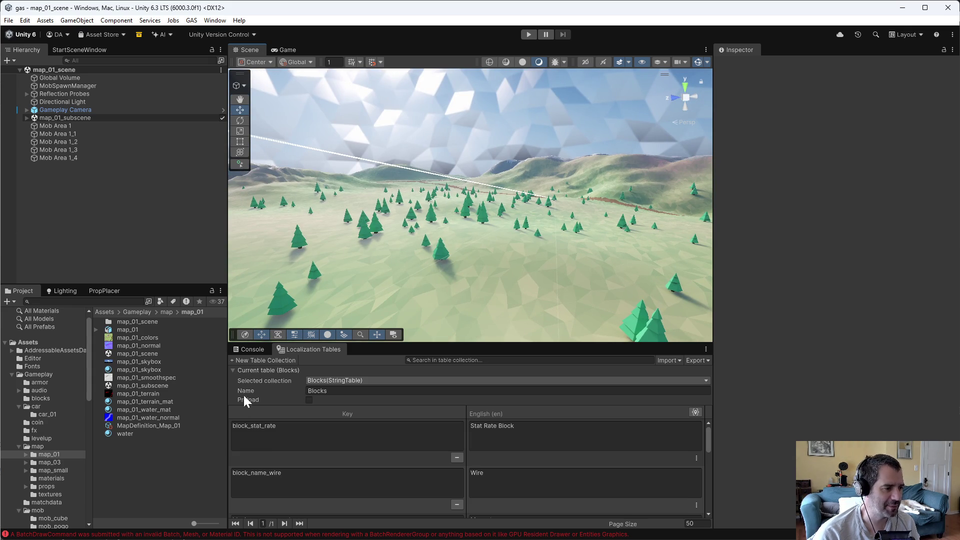
left_click(250, 349)
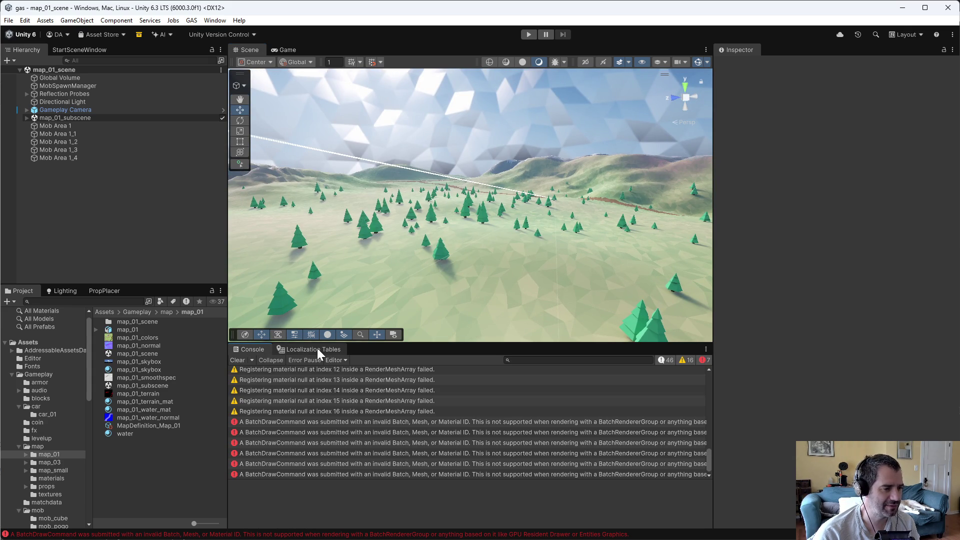
Step: Assign ArmorDefinition_Steel to the ArmorEntity_Steel prefab's Armor Def field
left_click(40, 382)
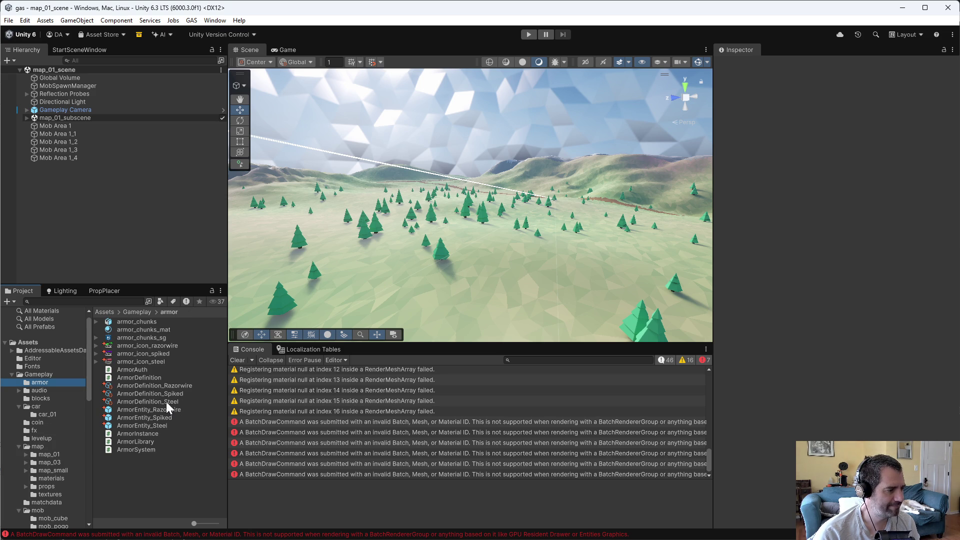
left_click(161, 387)
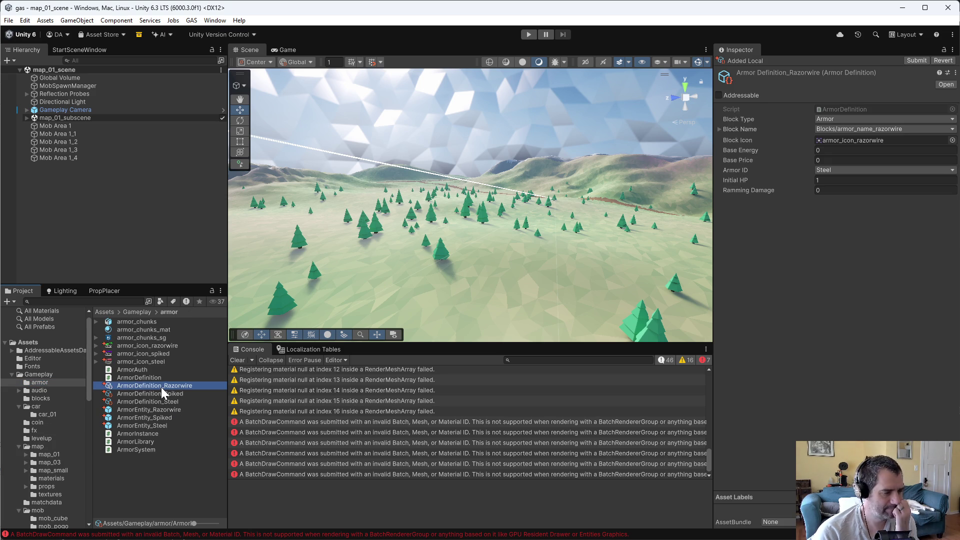
left_click(160, 409)
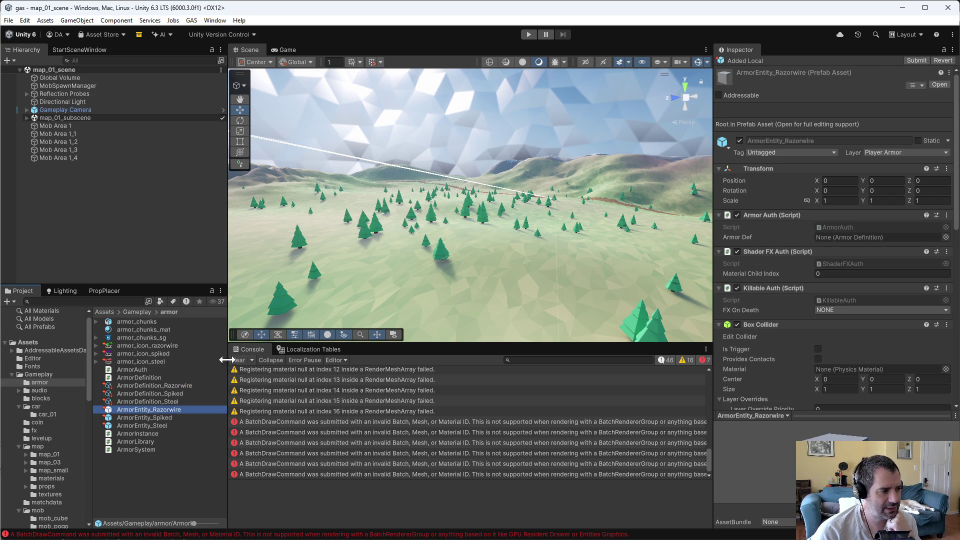
left_click(144, 421)
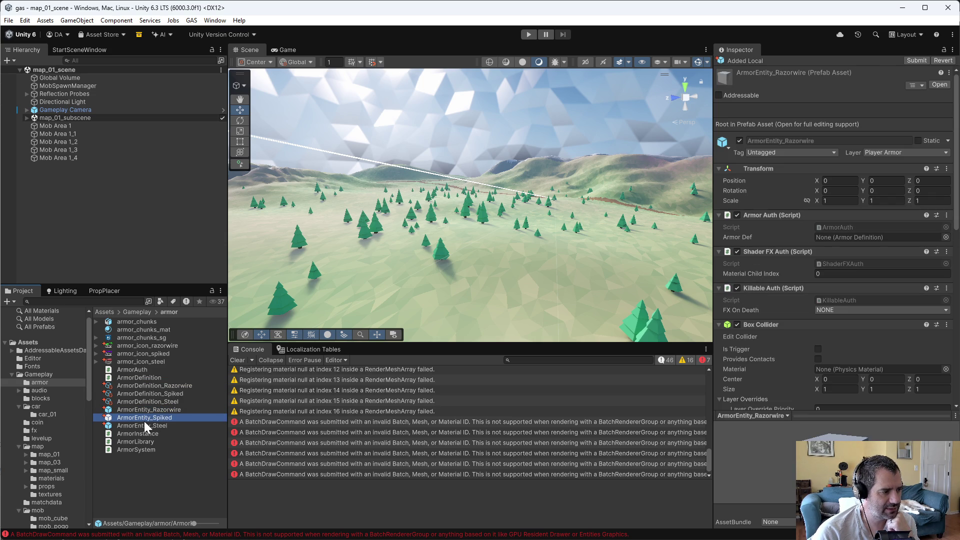
left_click(146, 424)
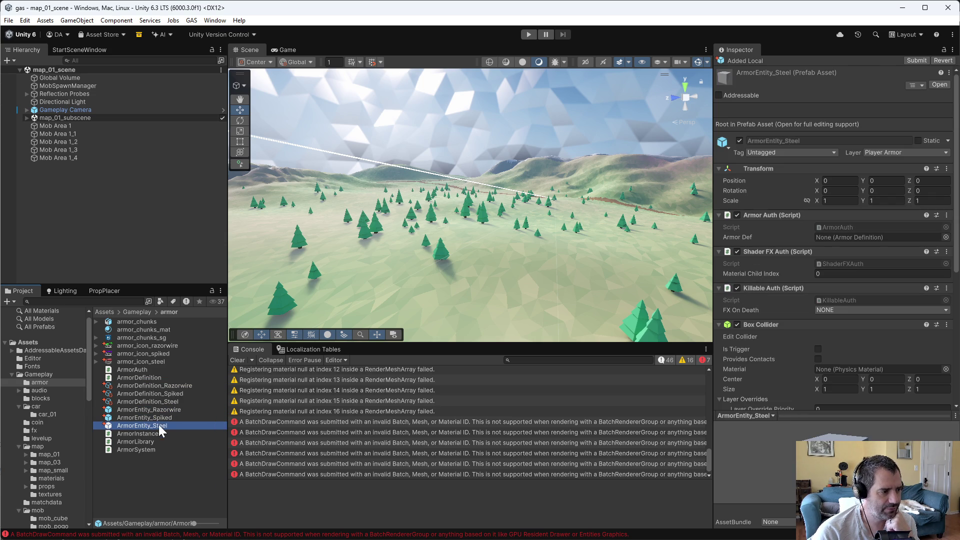
left_click_drag(157, 403, 851, 235)
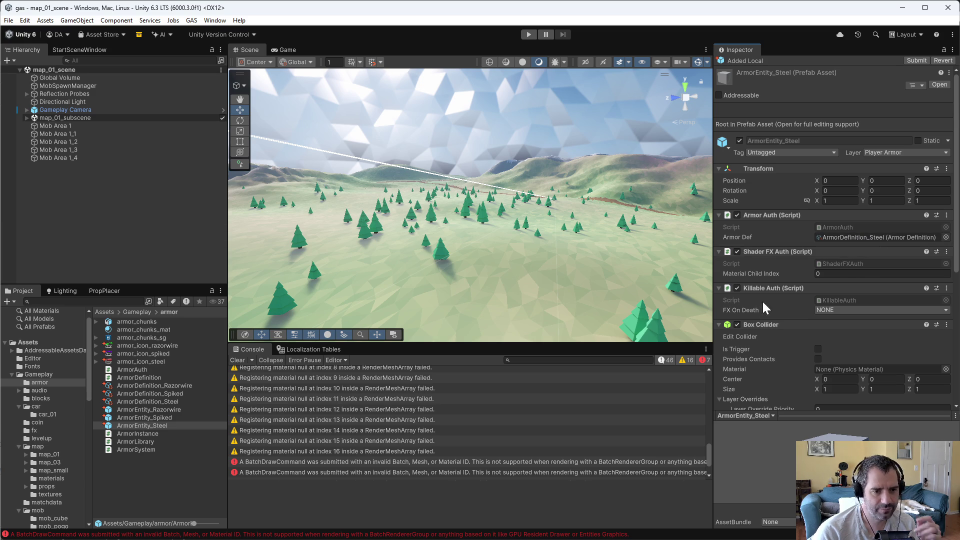
Step: Review the ArmorEntity_Spiked prefab's components, then return to the code editor
scroll(762, 300, "down", 5)
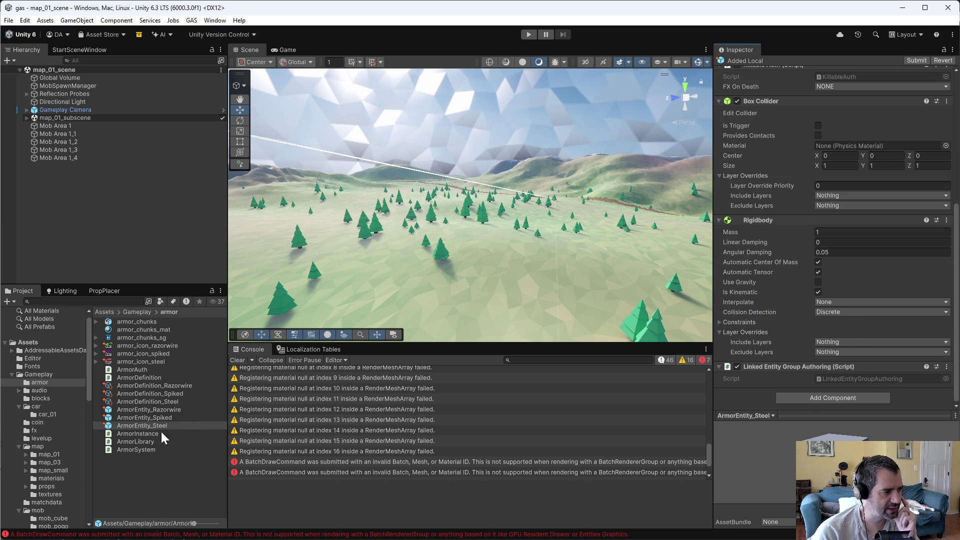
left_click(178, 418)
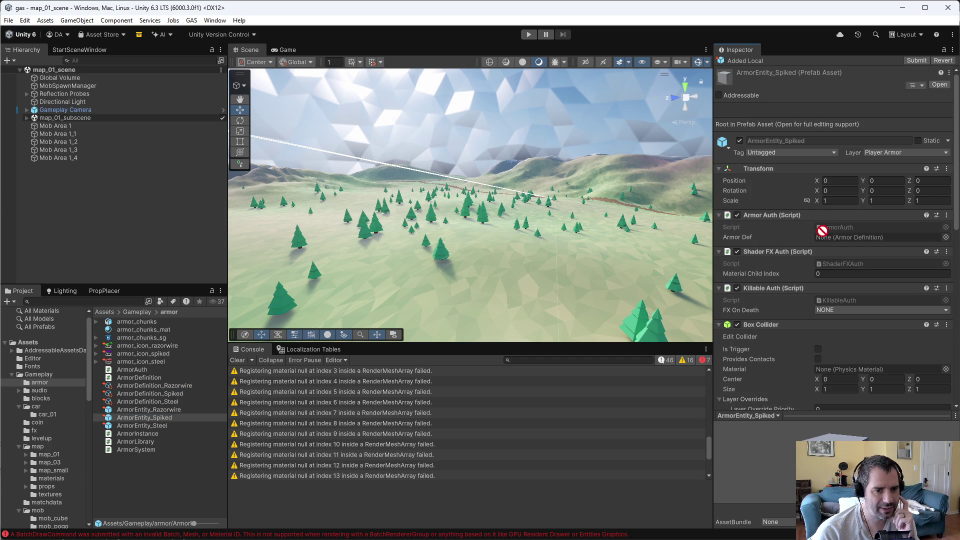
scroll(755, 377, "down", 5)
scroll(756, 377, "down", 4)
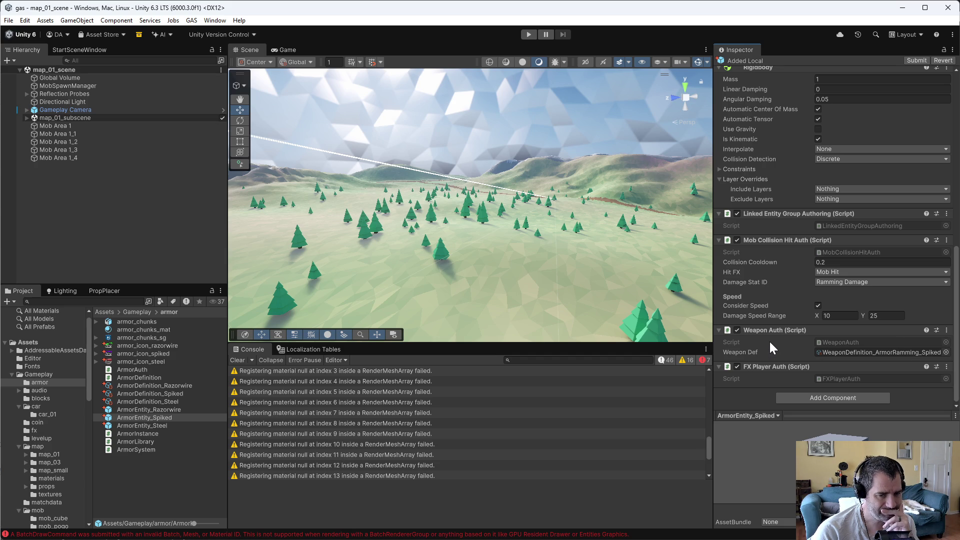
key("alt+Tab")
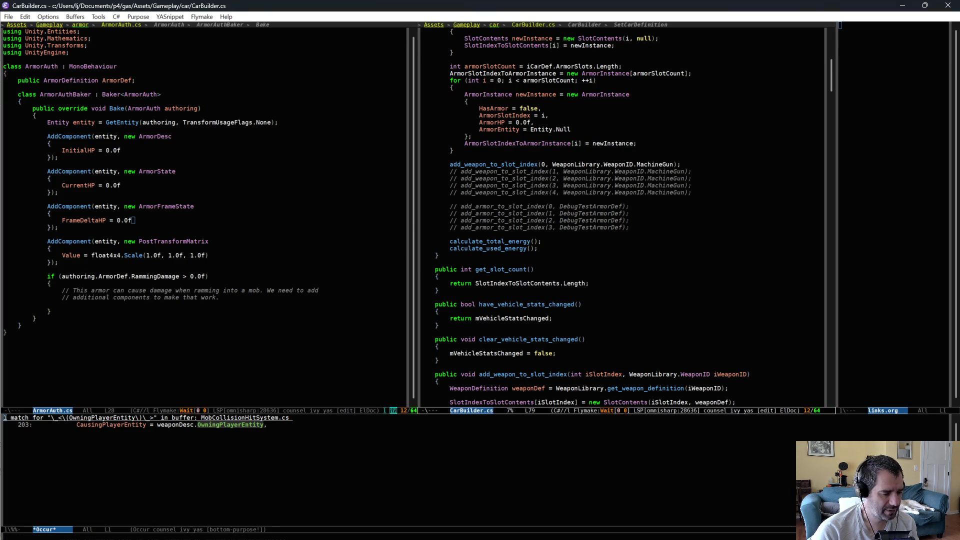
Step: Show MobCollisionHitAuth.cs in the right-hand Emacs window
key("ctrl+x")
key("b")
key("Return")
scroll(588, 237, "up", 2)
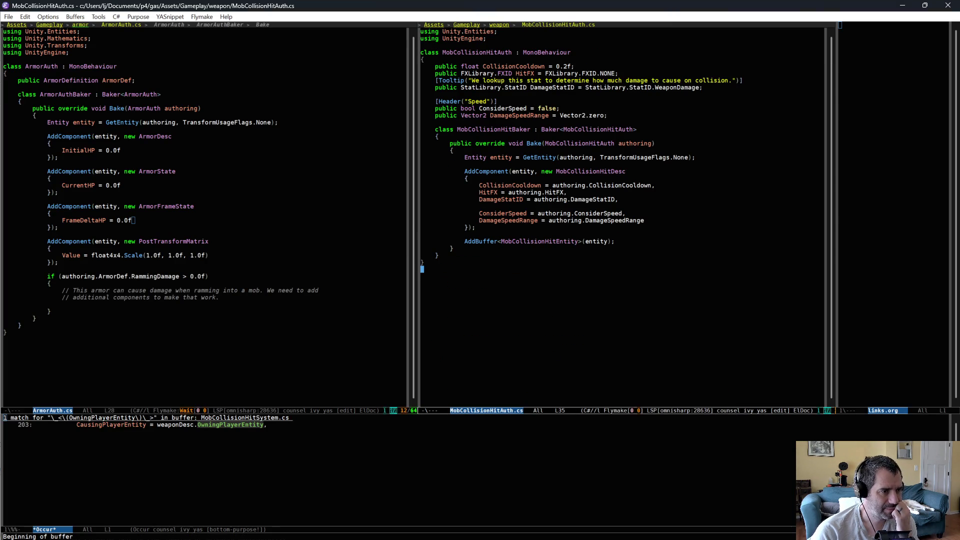
Step: Copy the MobCollisionHitDesc AddComponent through AddBuffer lines from MobCollisionHitAuth.cs
left_click(423, 66)
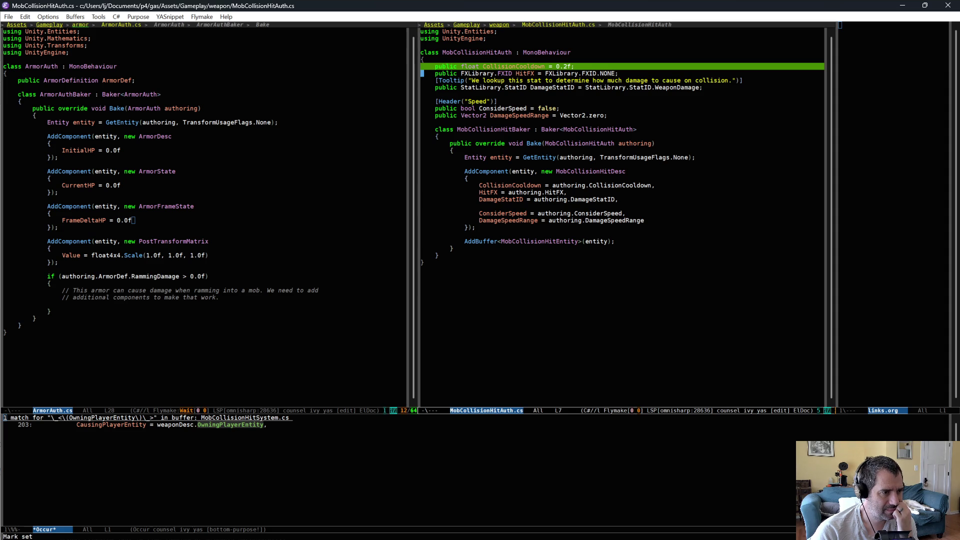
left_click(627, 88)
triple_click(626, 88)
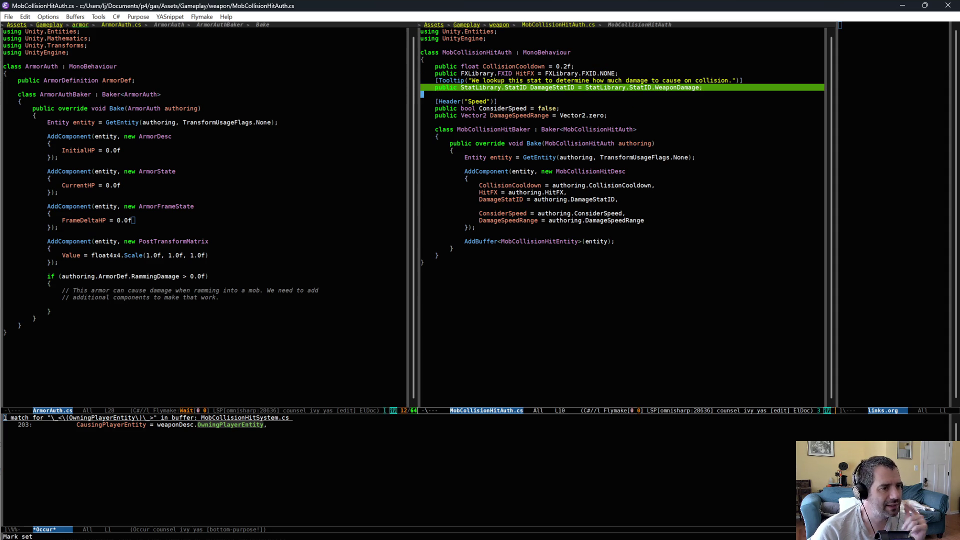
triple_click(523, 171)
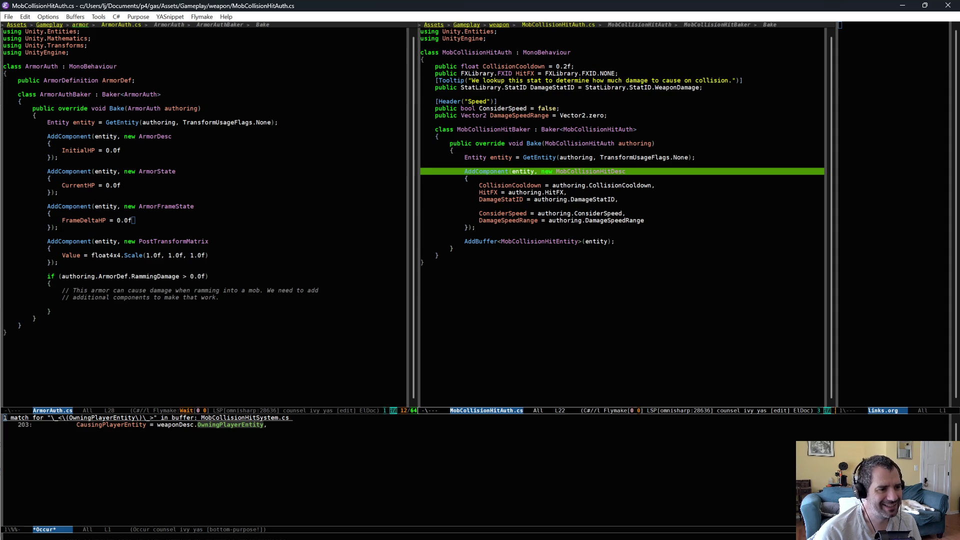
left_click_drag(523, 171, 530, 245)
left_click(176, 304)
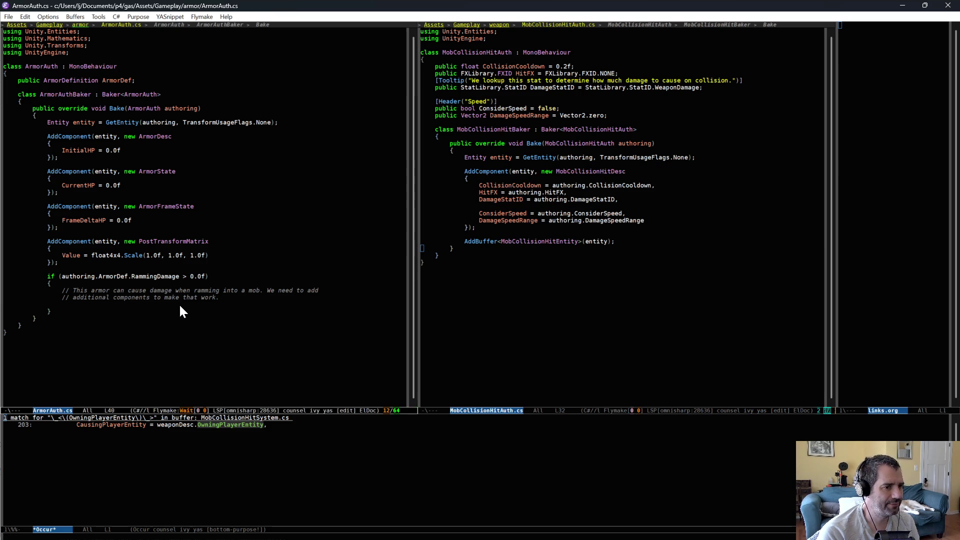
Step: Paste the MobCollisionHitDesc and hit-buffer lines into ArmorAuth.cs's ramming-damage block
key("ctrl+y")
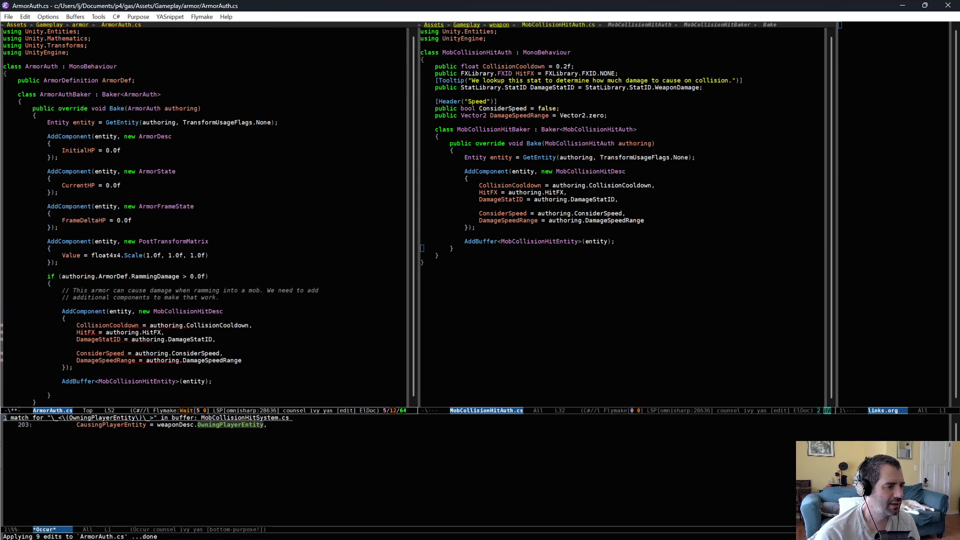
scroll(171, 301, "down", 2)
key("BackSpace")
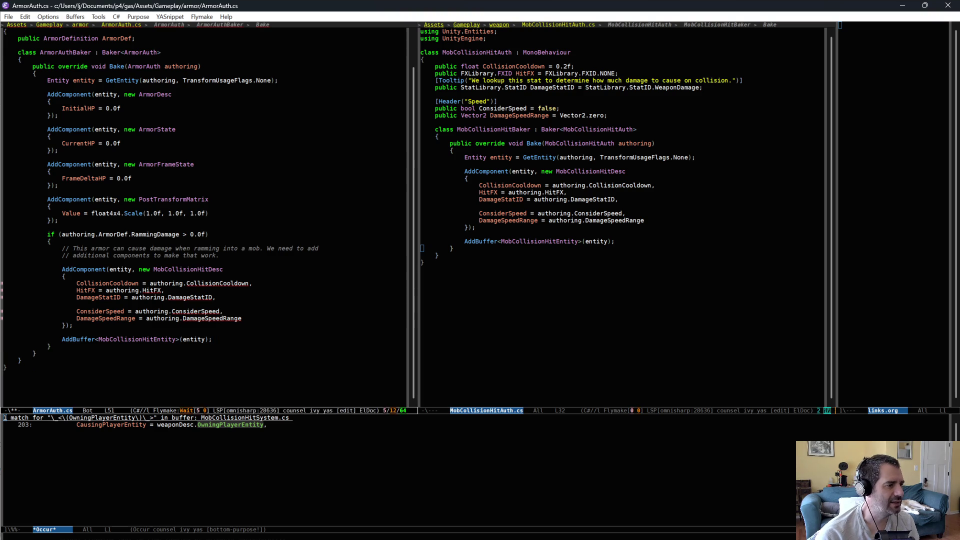
scroll(91, 69, "up", 1)
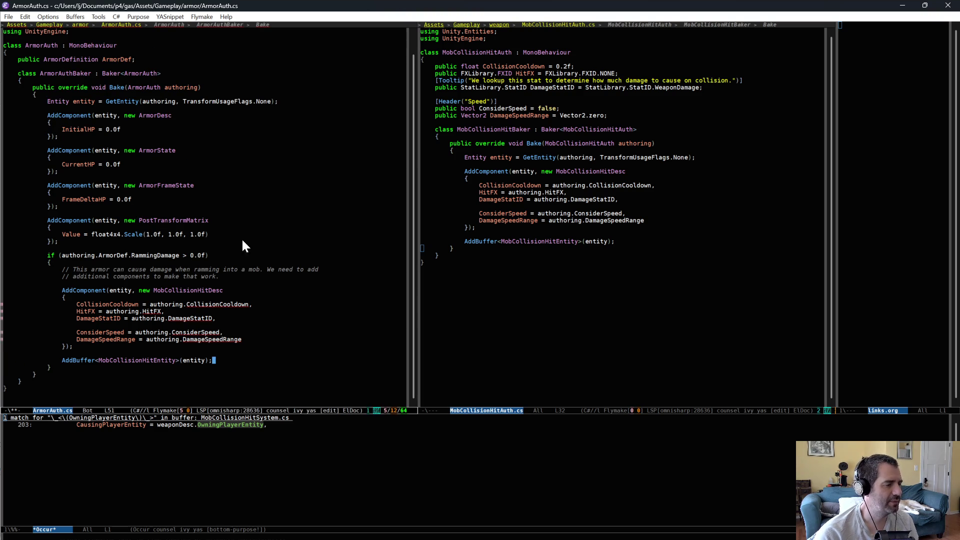
left_click(214, 255)
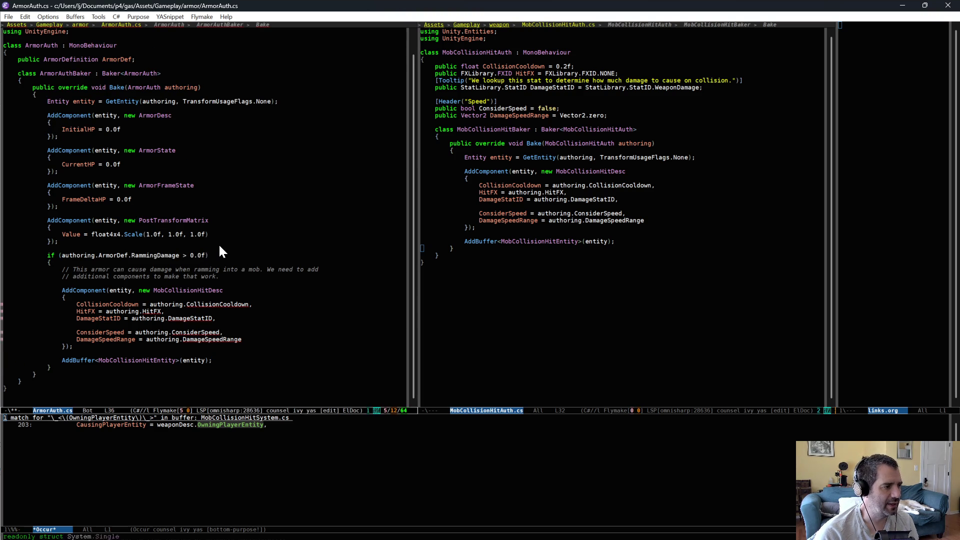
scroll(221, 249, "down", 1)
left_click_drag(287, 257, 238, 328)
key("alt+w")
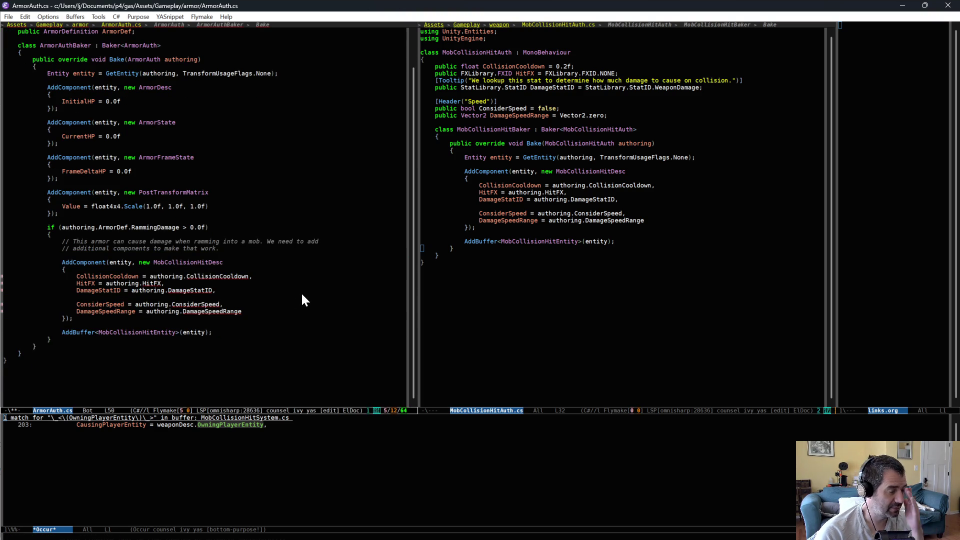
Step: Replace authoring.CollisionCooldown with 0.2f in the pasted component
left_click(251, 277)
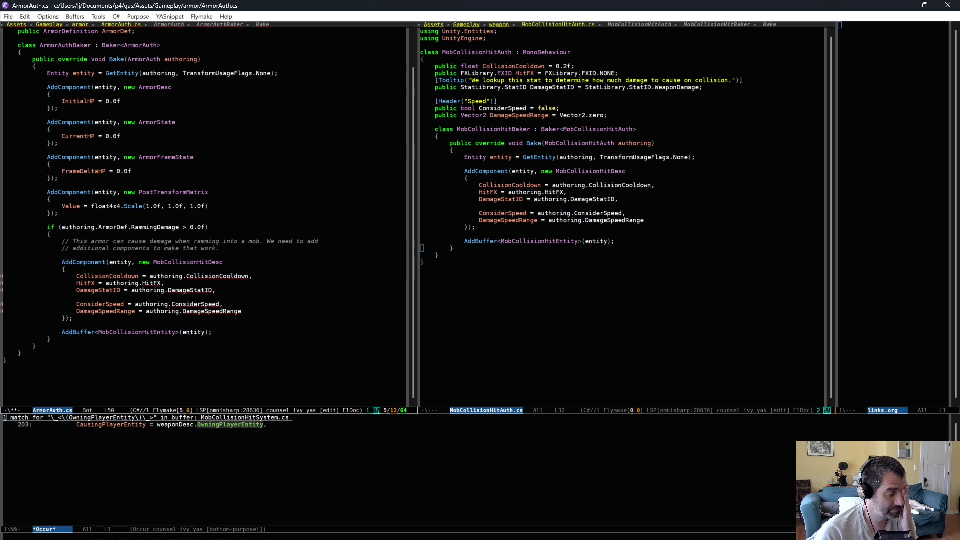
key("ctrl+BackSpace")
type(".2f,")
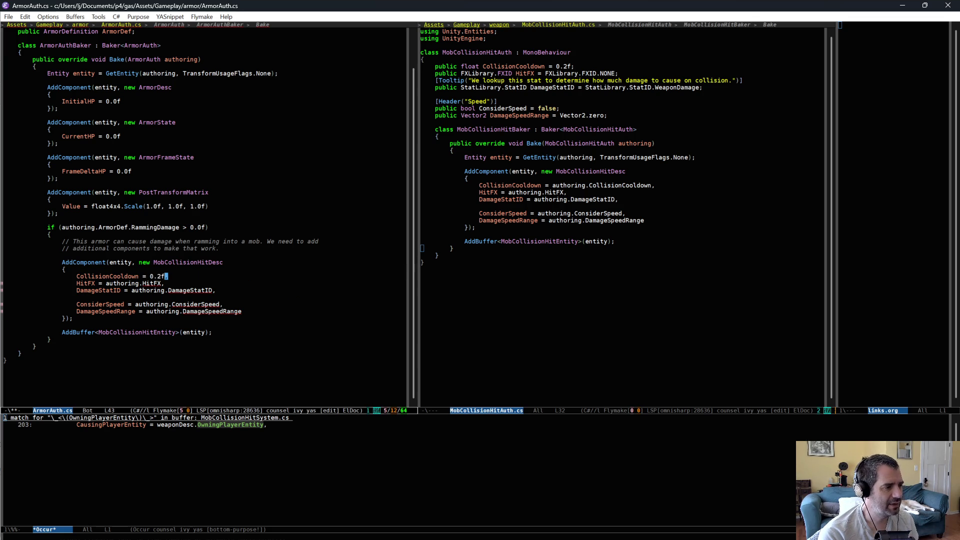
key("Down")
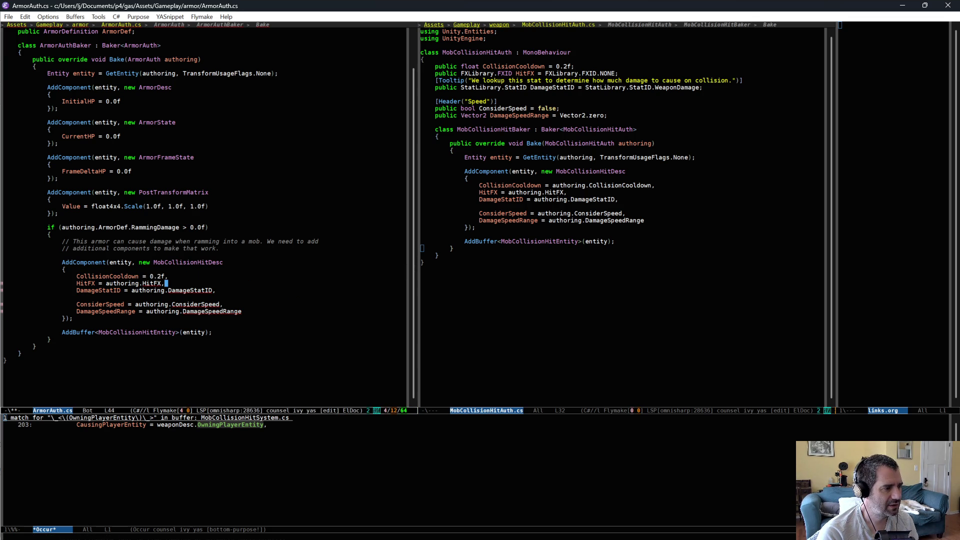
Step: Check the HitFX field in MobCollisionHitAuth, then split the ArmorAuth view into two panes
key("ctrl+x")
key("o")
scroll(201, 200, "up", 2)
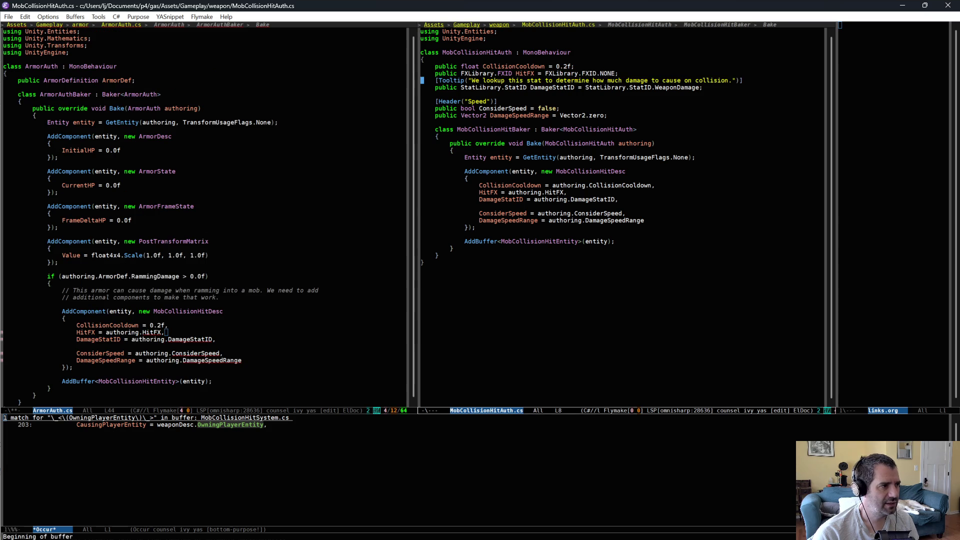
left_click(183, 94)
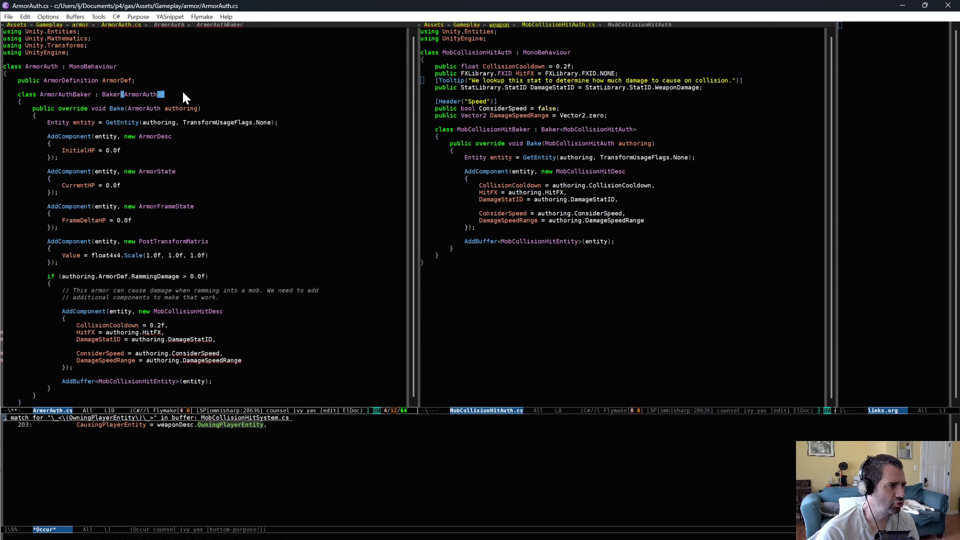
left_click(85, 80)
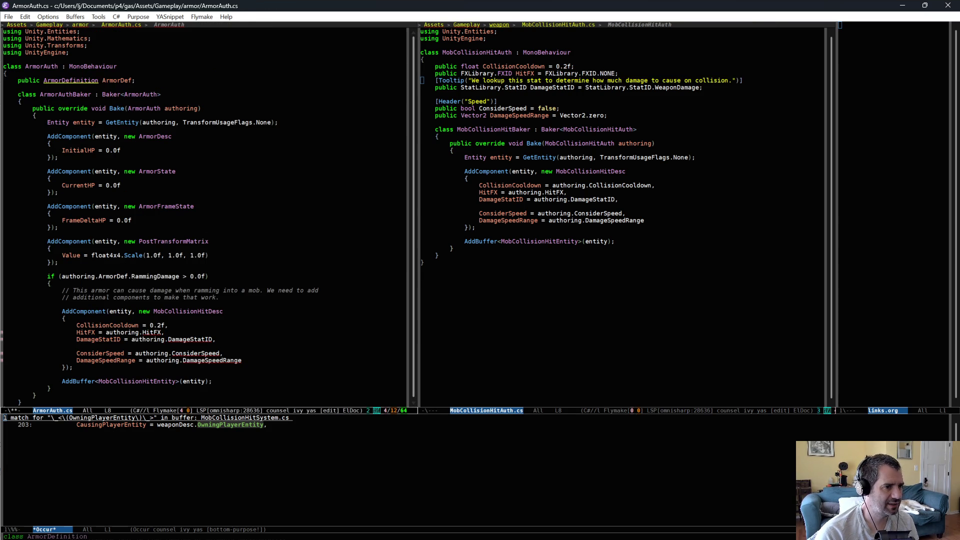
left_click(527, 283)
left_click(323, 242)
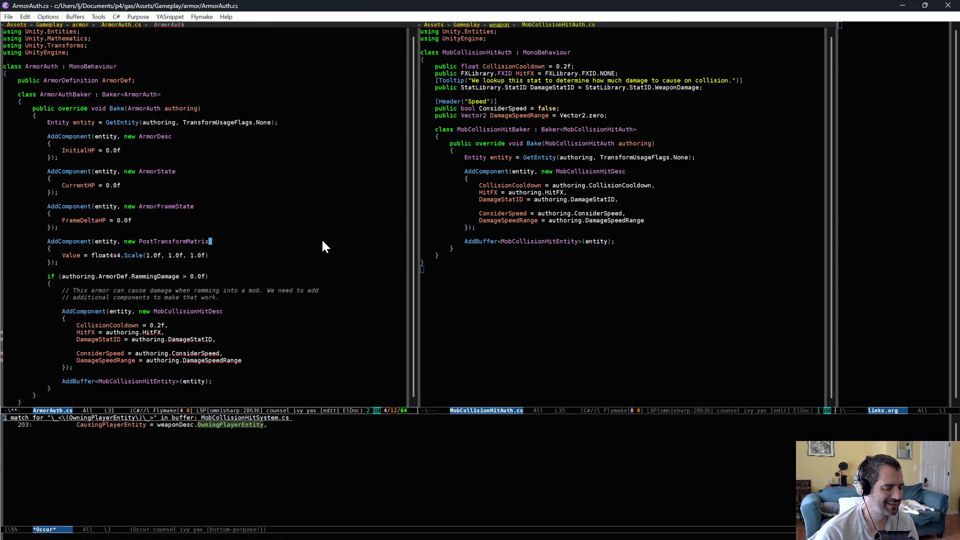
key("ctrl+x")
key("2")
left_click(295, 277)
Step: Open ArmorDefinition.cs in the lower pane
key("ctrl+x")
type("b")
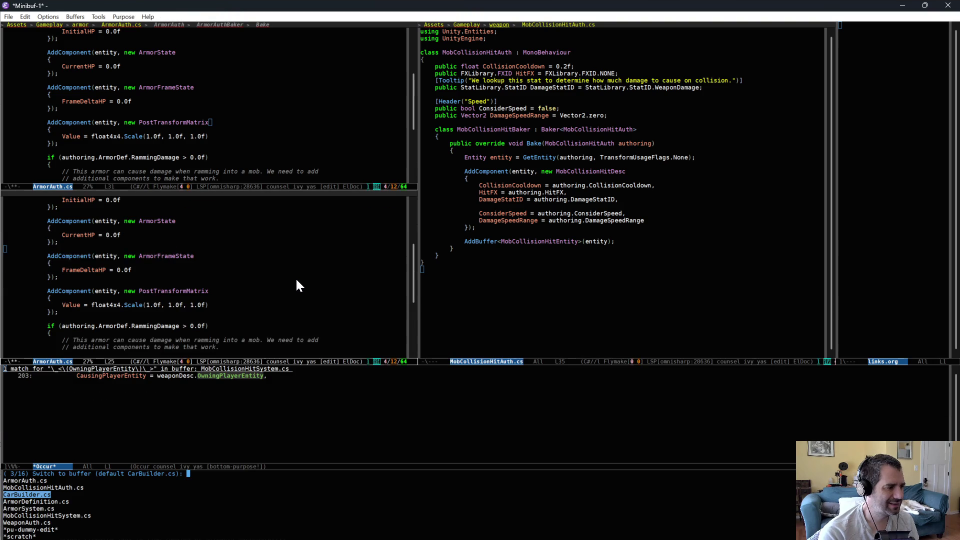
type("def")
key("Return")
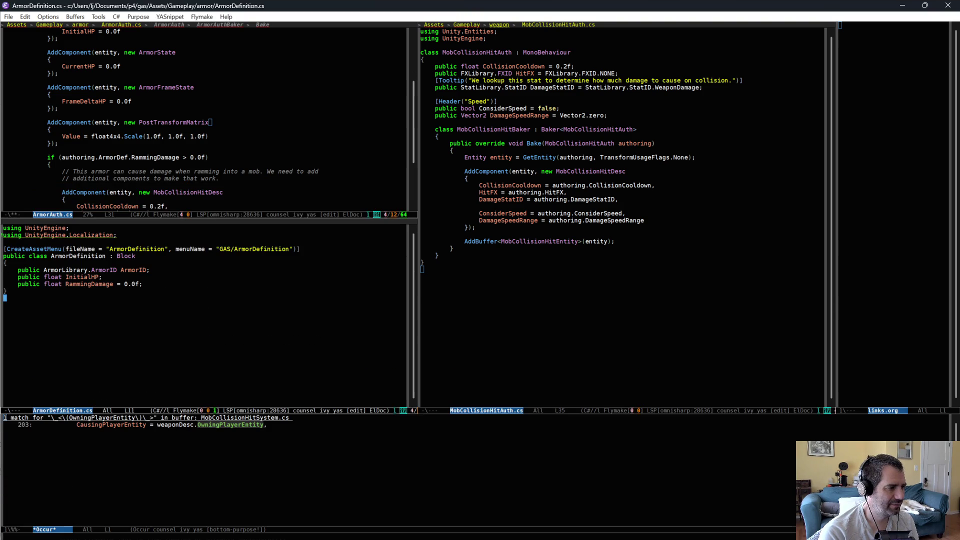
Step: Copy the HitFX declaration from MobCollisionHitAuth.cs into the ArmorDefinition class and save
triple_click(500, 73)
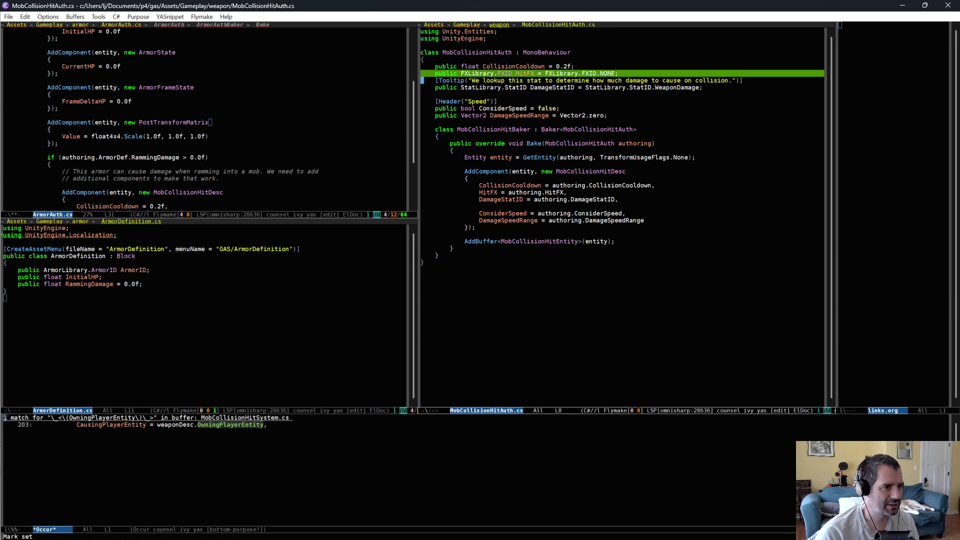
key("alt+w")
left_click(158, 291)
key("ctrl+y")
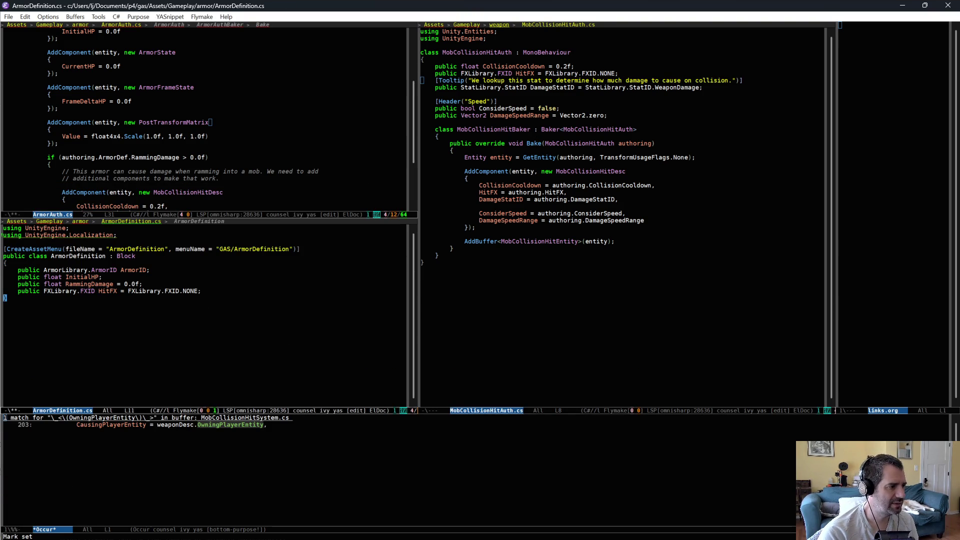
key("ctrl+x")
key("ctrl+s")
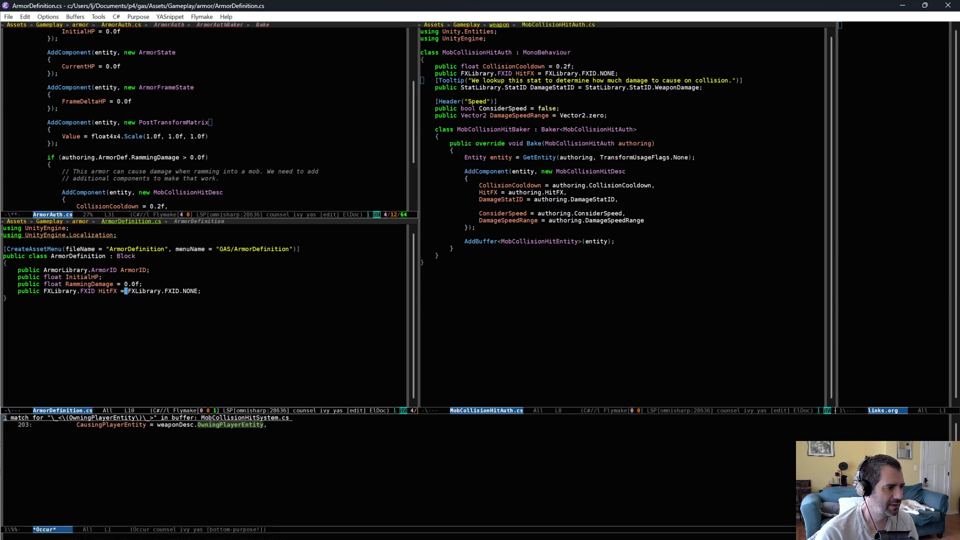
double_click(147, 290)
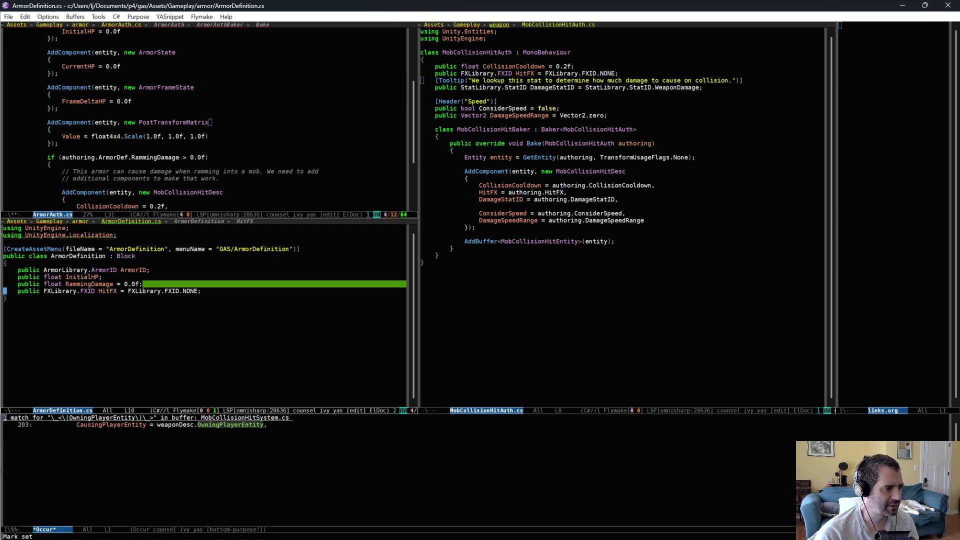
key("Right")
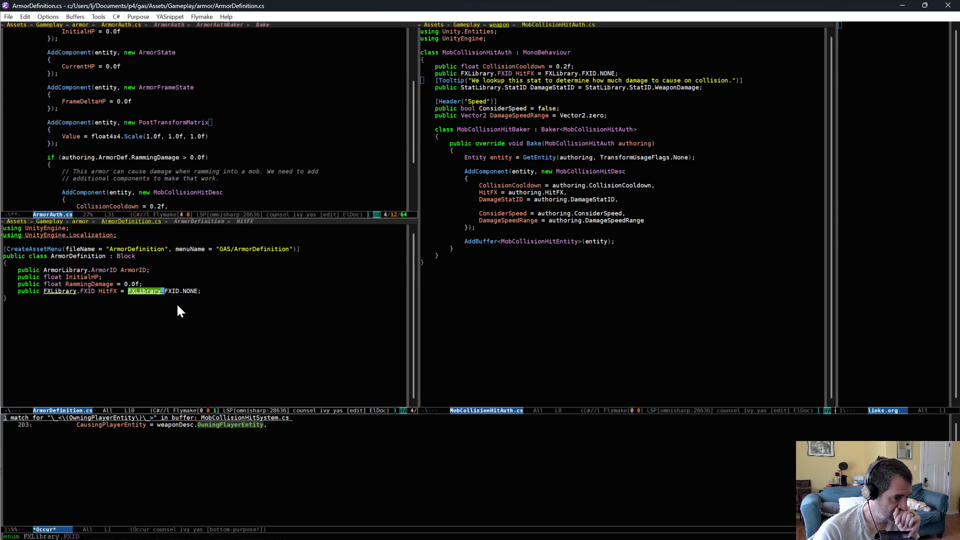
Step: Prefix HitFX with ArmorDef. in the ArmorAuth baker
scroll(179, 133, "down", 5)
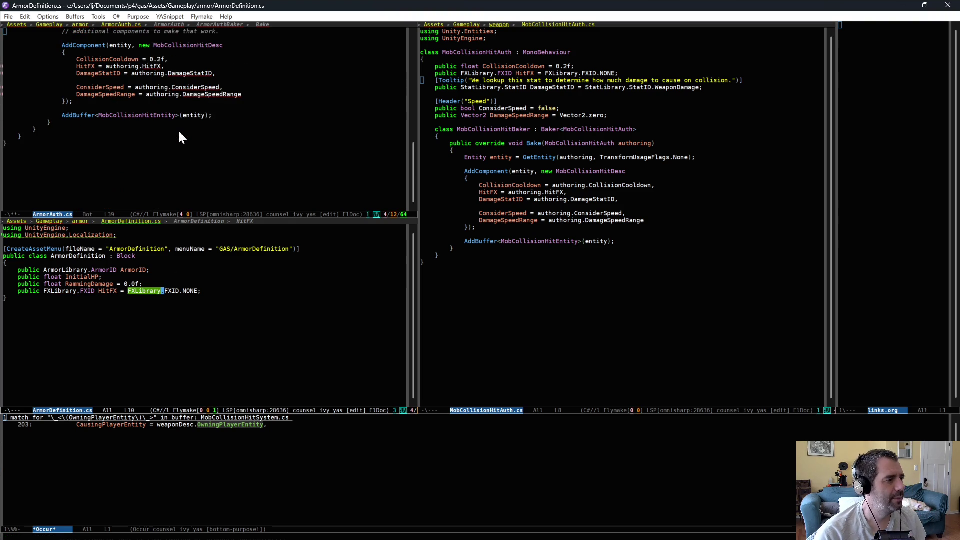
scroll(179, 133, "up", 2)
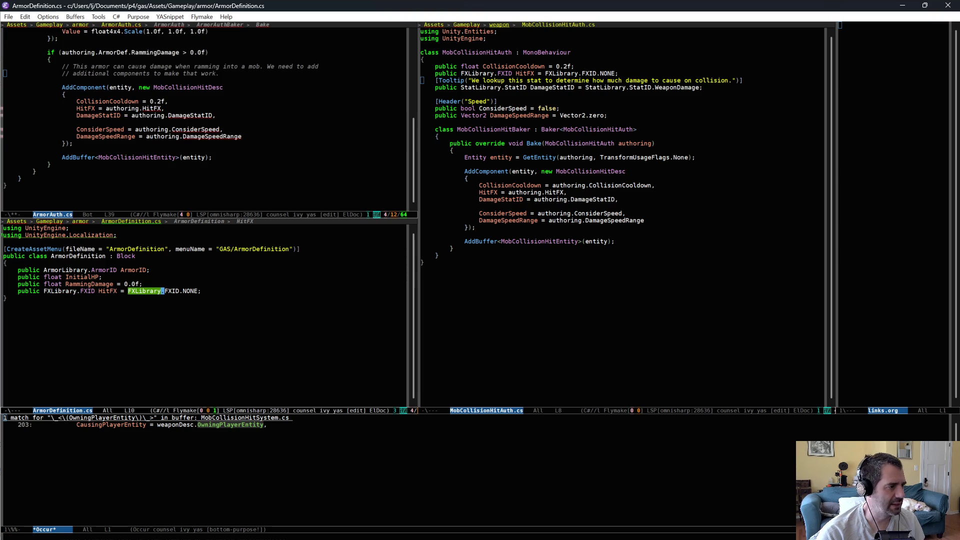
left_click(145, 108)
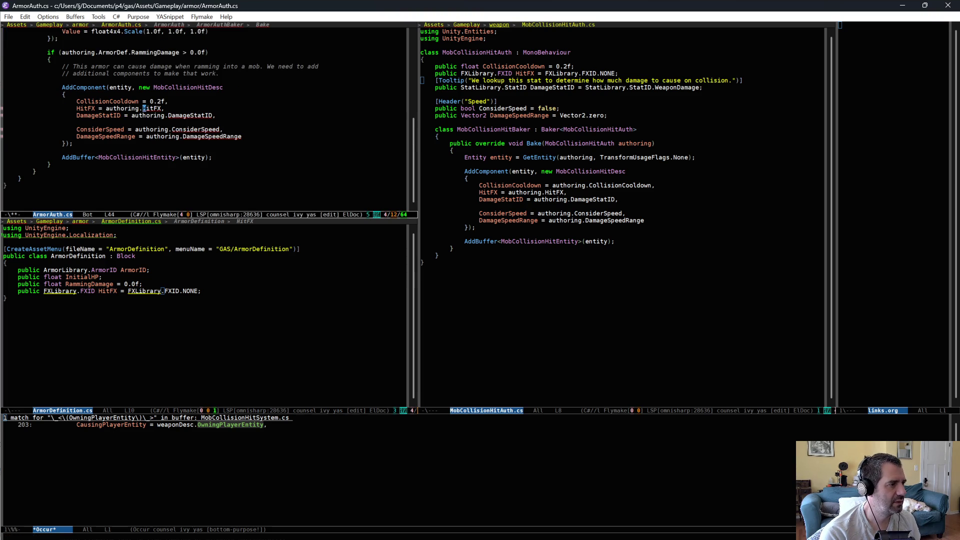
type("ArmorDef.")
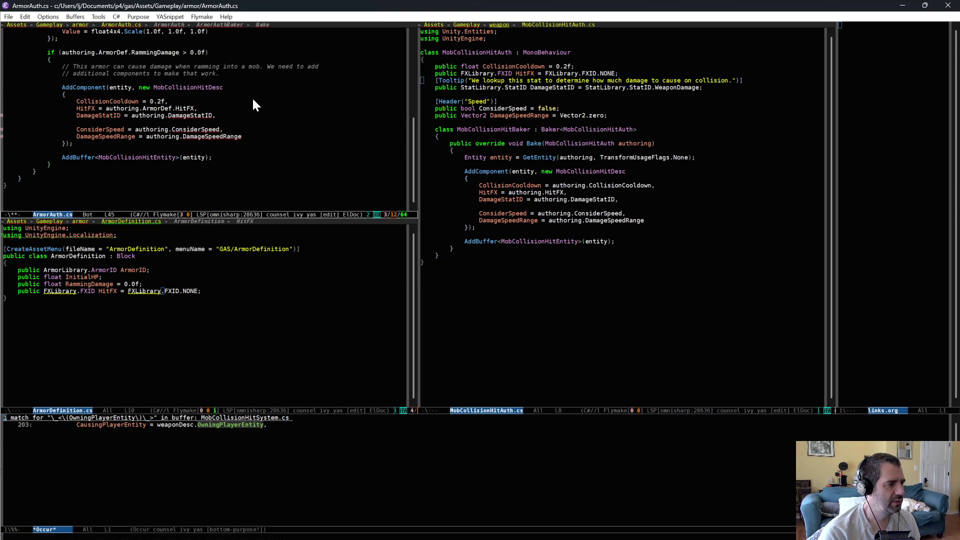
Step: Set DamageStatID to StatLibrary.StatID.RammingDamage and save ArmorAuth.cs
key("Down")
key("End")
key("Left")
key("alt+BackSpace")
key("alt+BackSpace")
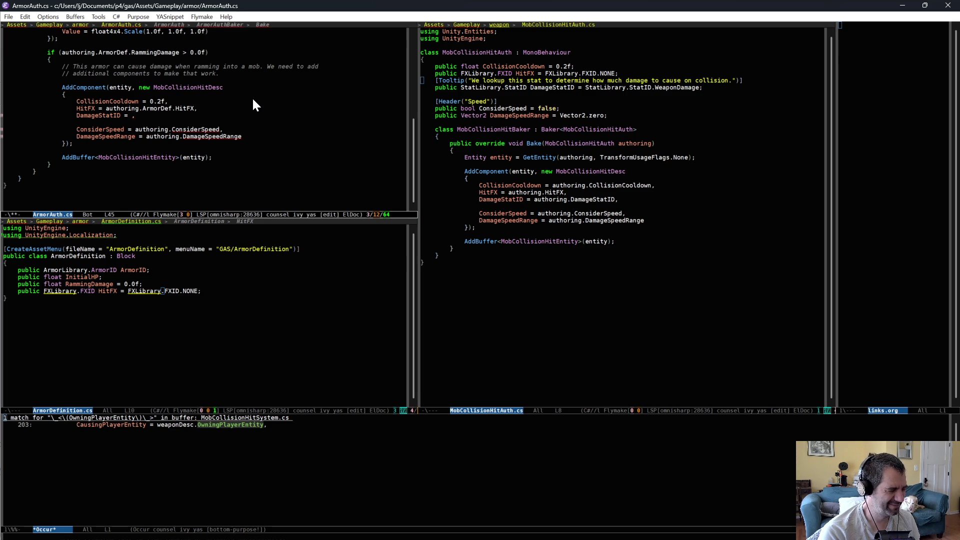
type("Stat")
key("alt+slash")
type(".StatID.")
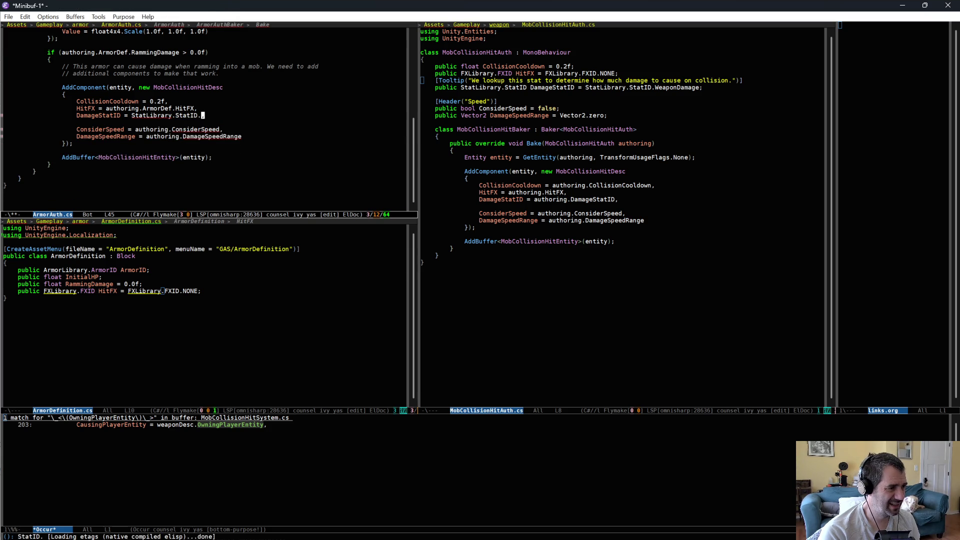
key("BackSpace")
key("BackSpace")
key("BackSpace")
type("ram")
key("BackSpace")
key("BackSpace")
key("BackSpace")
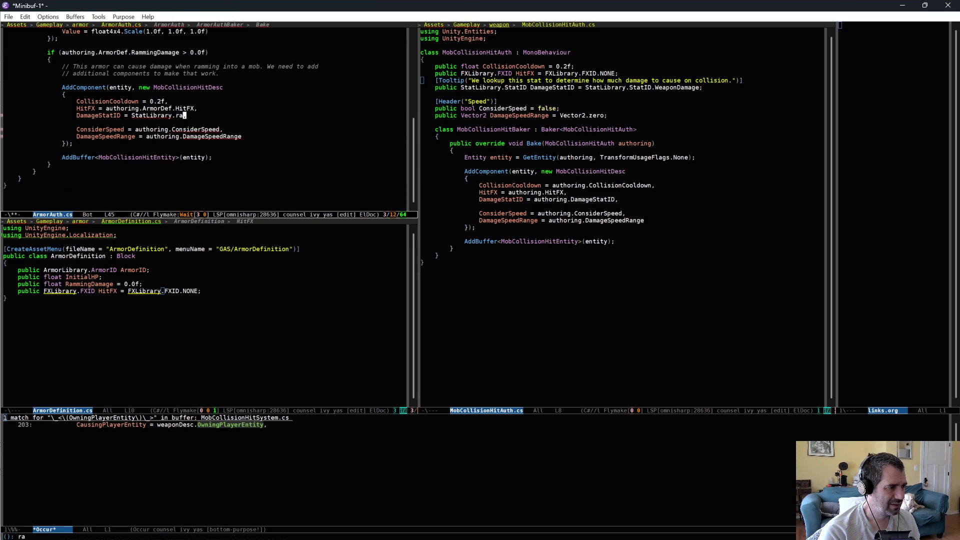
type("StatID.")
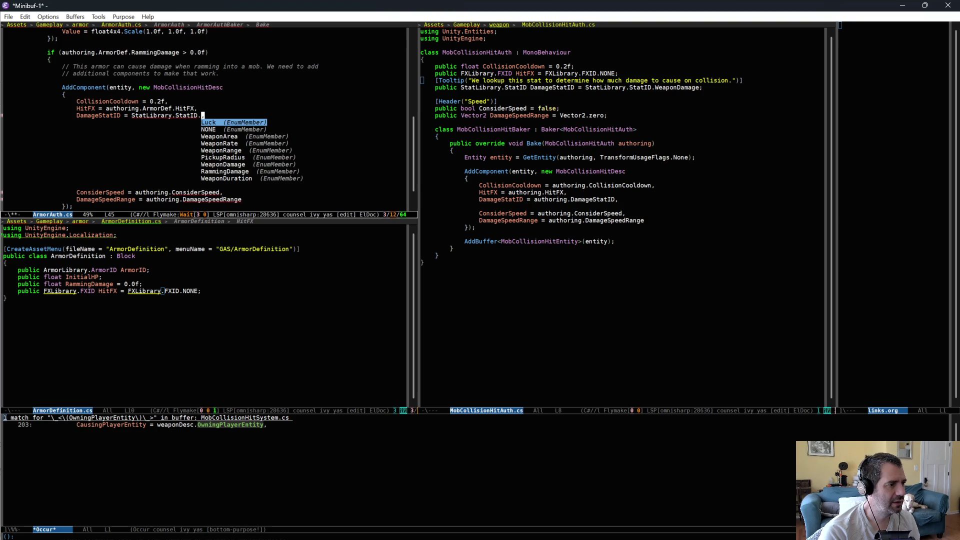
type("ram")
key("Return")
type(",")
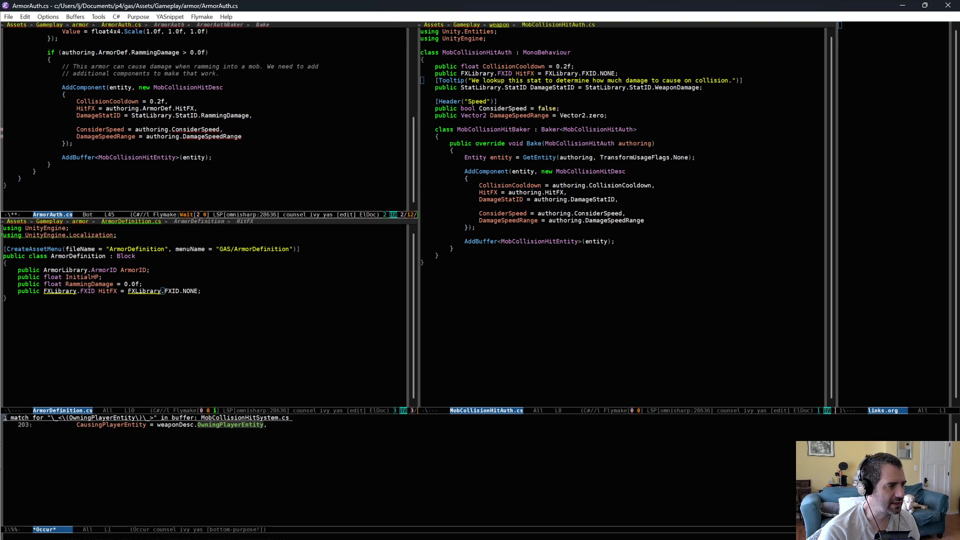
key("ctrl+x")
key("ctrl+s")
Step: Replace authoring.ConsiderSpeed with true and save ArmorAuth.cs
left_click(250, 128)
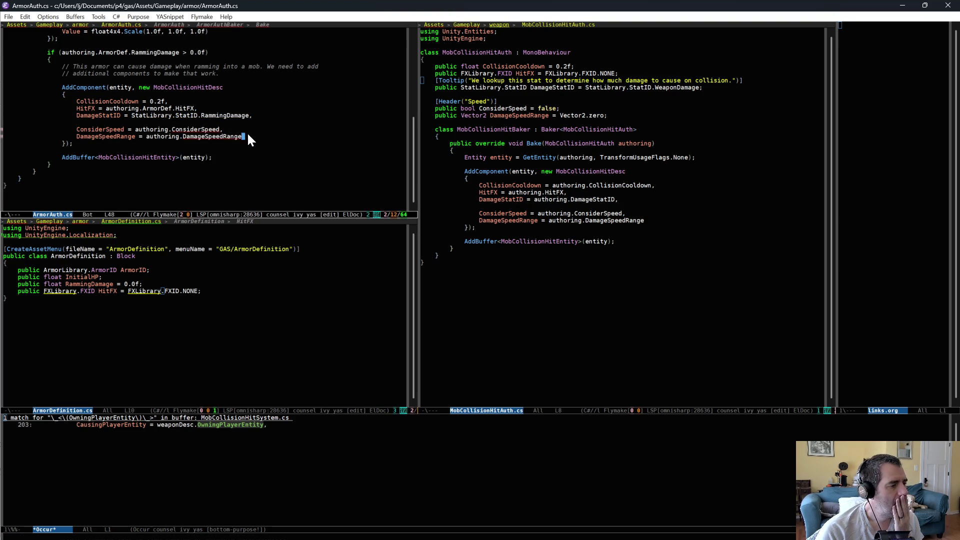
left_click(250, 136)
triple_click(264, 130)
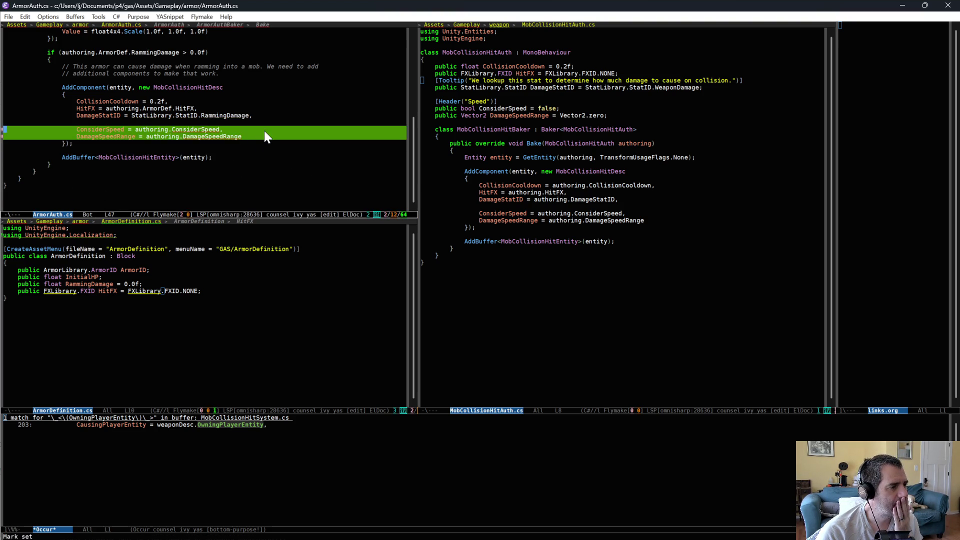
left_click_drag(263, 130, 265, 135)
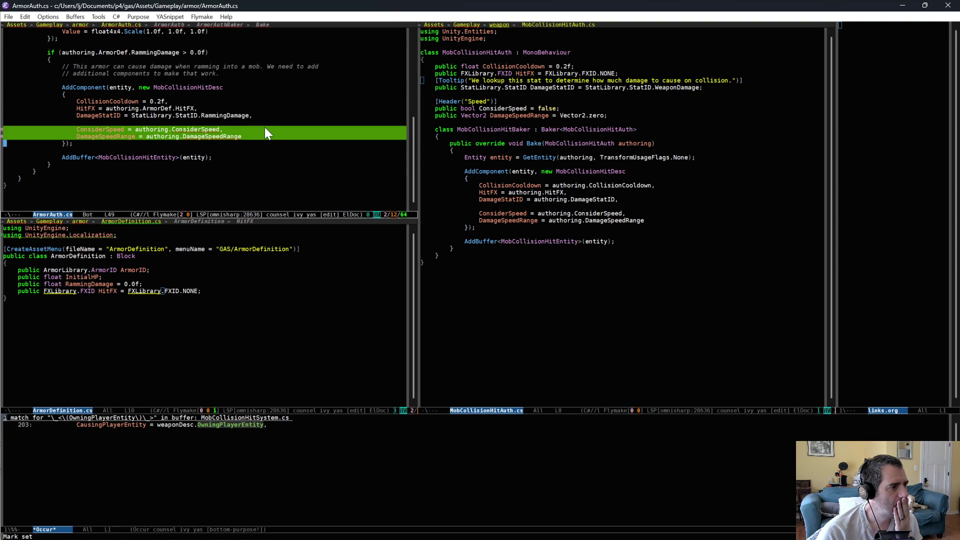
key("ctrl+g")
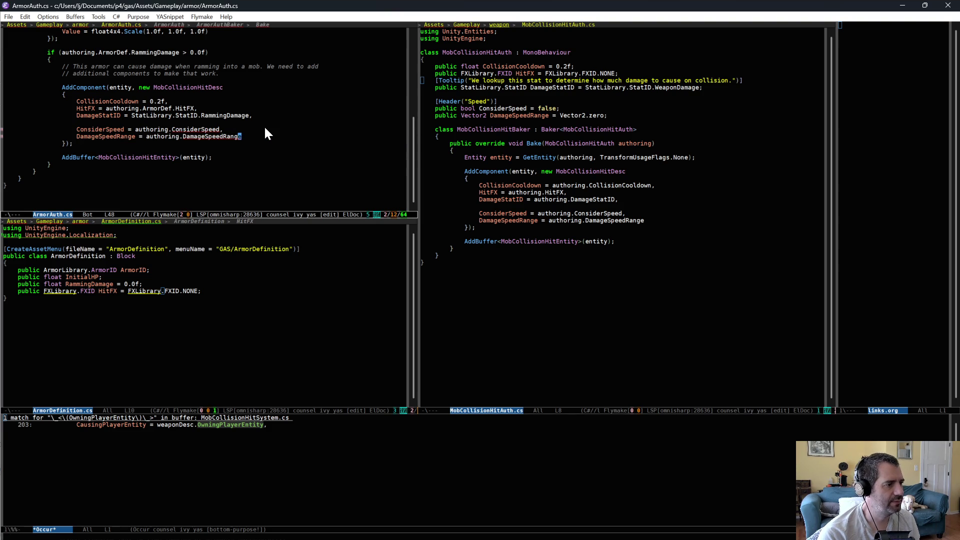
key("Up")
key("Left")
key("alt+BackSpace")
key("alt+BackSpace")
type("true")
key("ctrl+x")
key("ctrl+s")
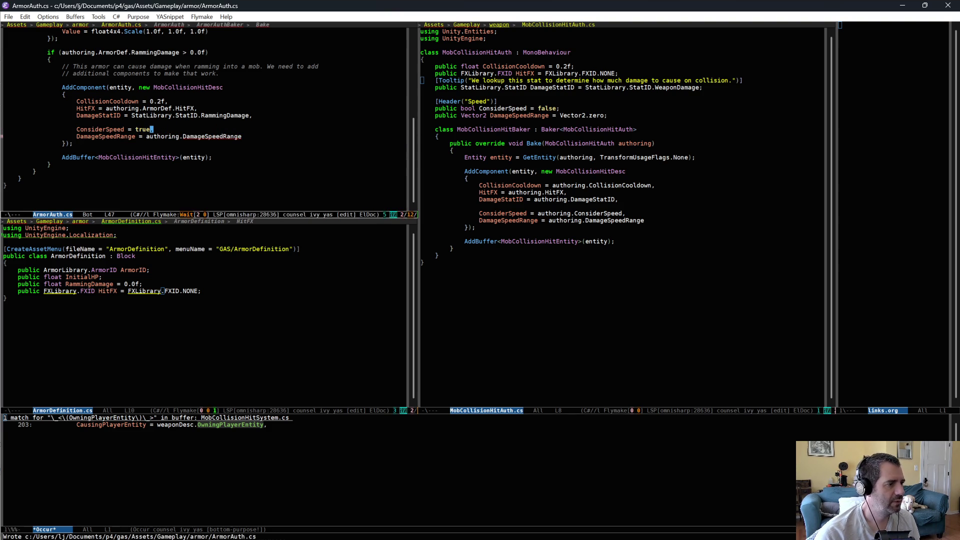
left_click(232, 136)
Step: Add the DamageSpeedRange field and a [Header("Ramming")] attribute to ArmorDefinition, and save
left_click(500, 123)
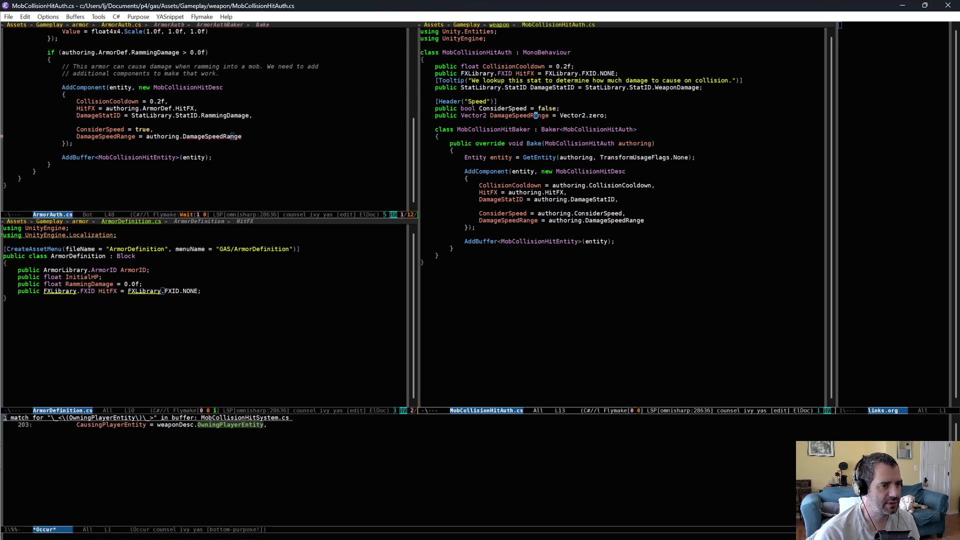
left_click(225, 304)
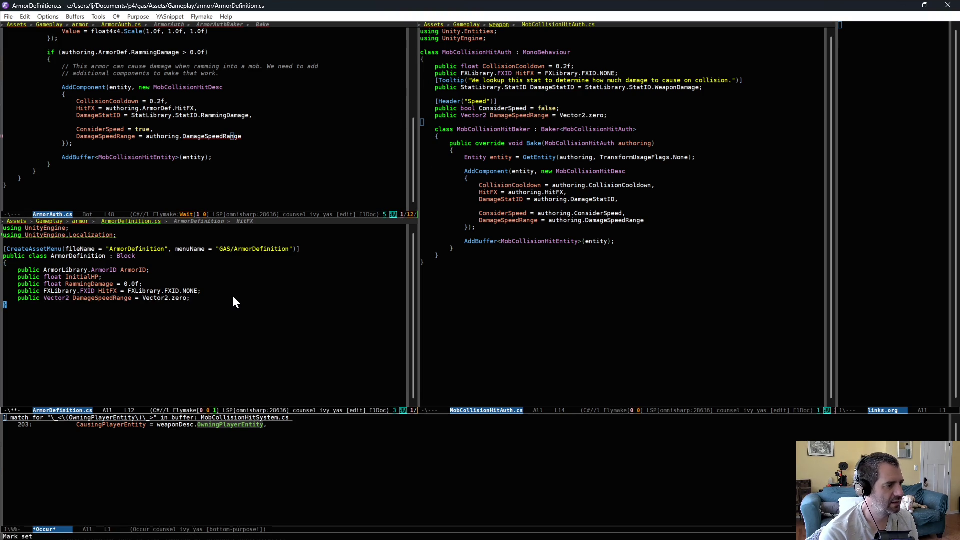
key("ctrl+y")
left_click(225, 278)
key("Return")
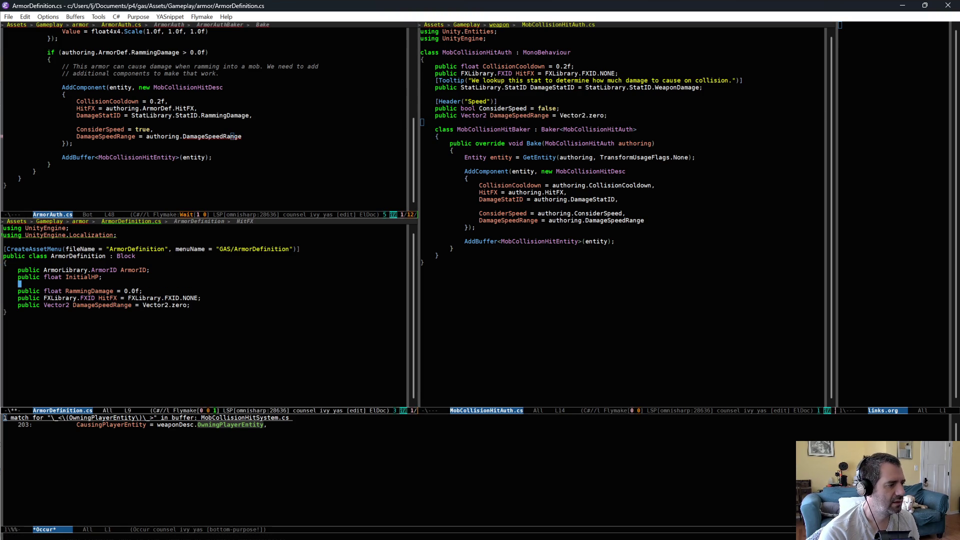
type("[Header(\"")
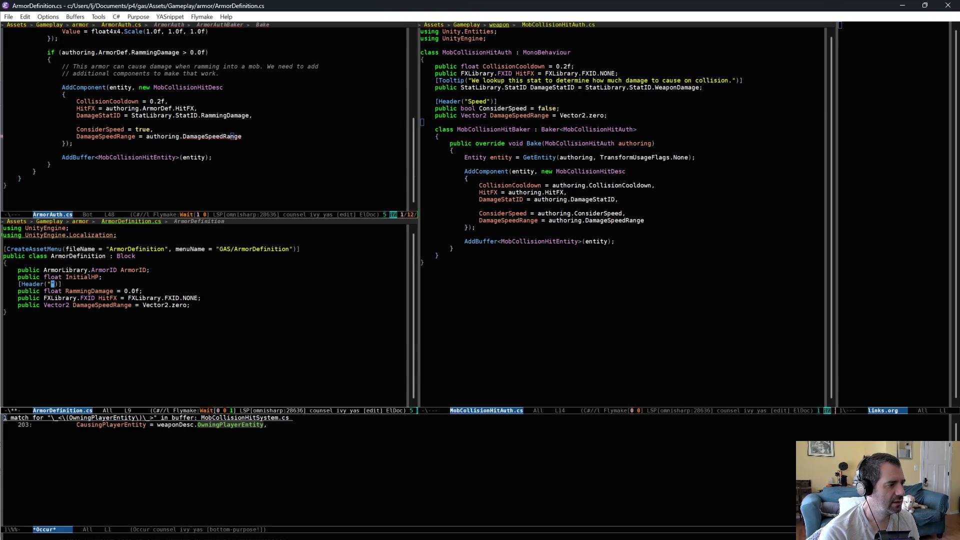
type("Ramming")
key("ctrl+p")
key("ctrl+e")
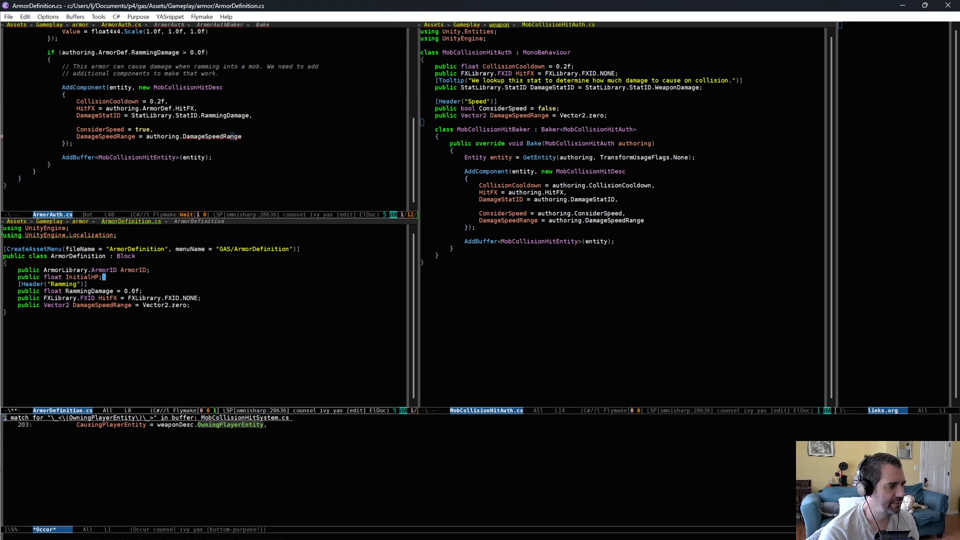
key("Return")
key("ctrl+x")
key("ctrl+s")
Step: Rename ArmorDefinition's HitFX field to RammingHitFX and save
left_click(202, 326)
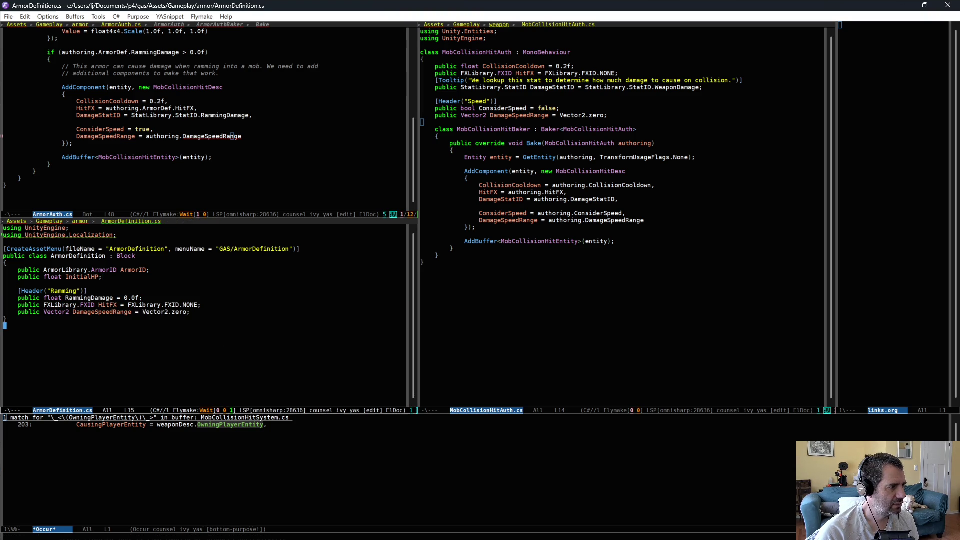
type("Ramming")
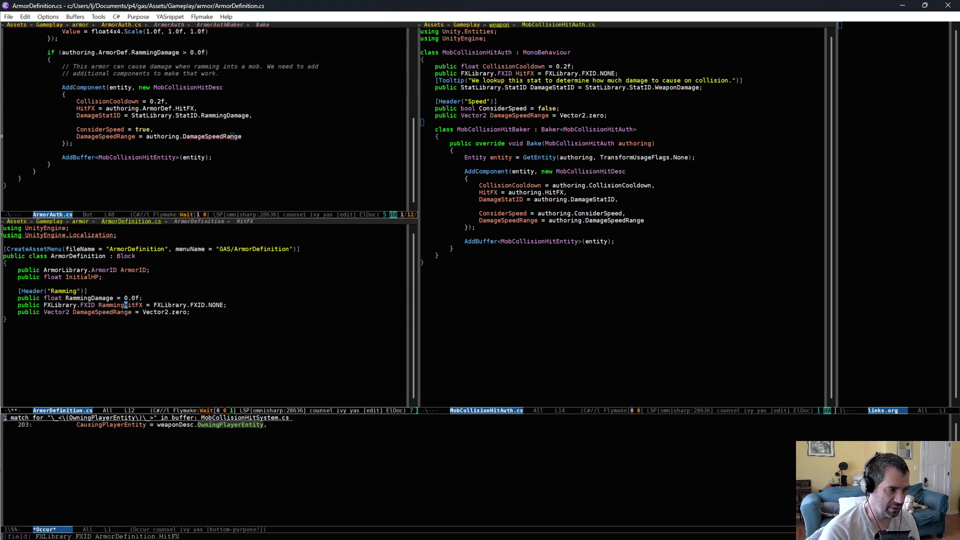
key("ctrl+x")
key("ctrl+s")
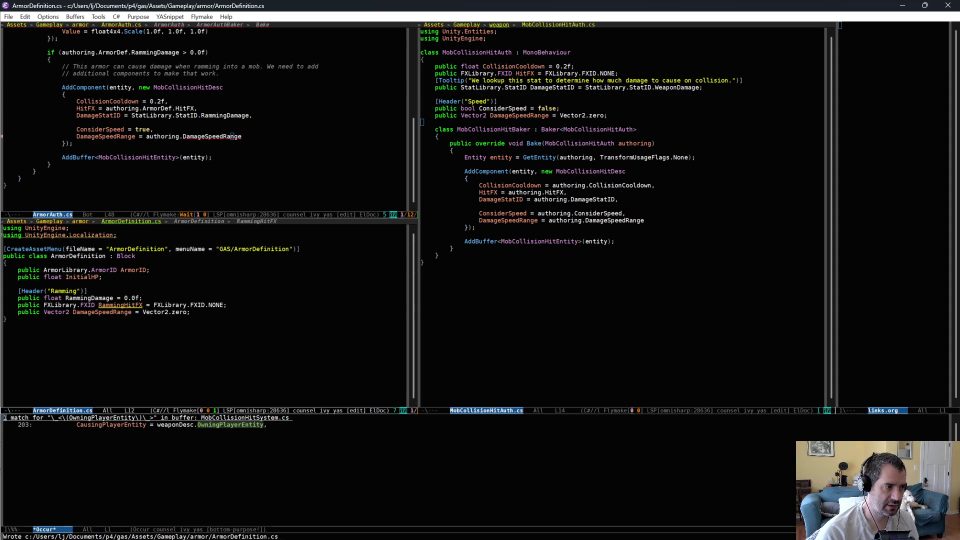
Step: Make ArmorAuth use ArmorDef.RammingHitFX and ArmorDef.DamageSpeedRange, save, and let Unity recompile
left_click(176, 109)
type("Ramm")
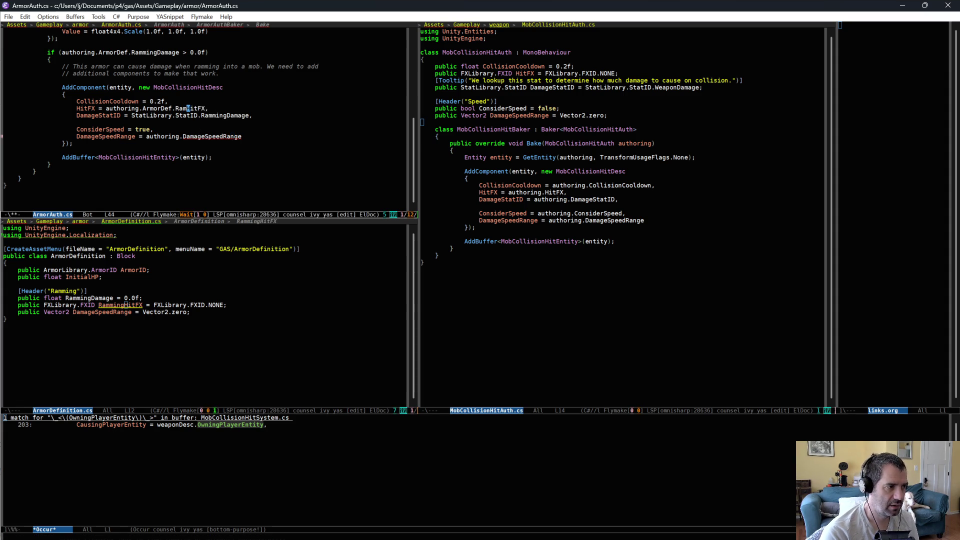
type("ing")
key("Down")
key("Down")
key("Down")
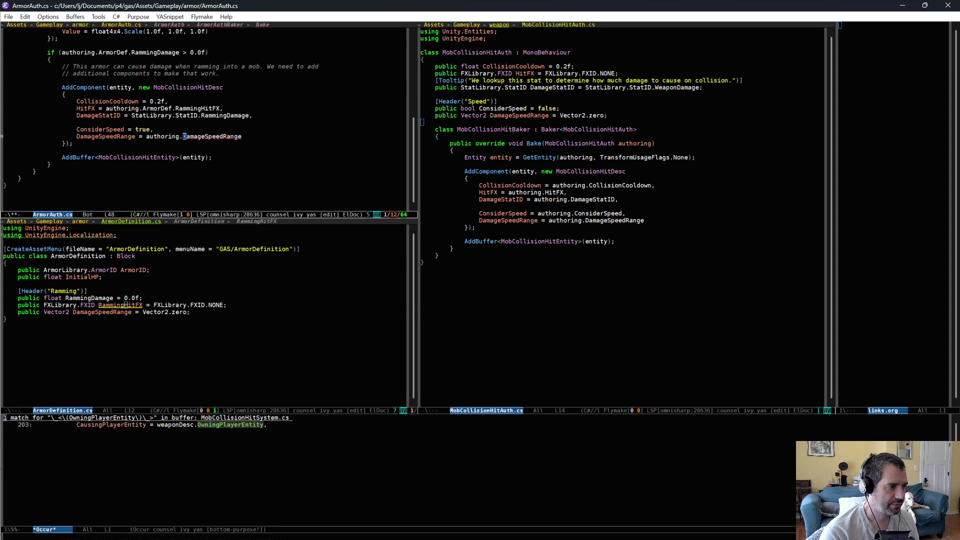
type("ArmorDef.")
key("ctrl+x")
key("ctrl+s")
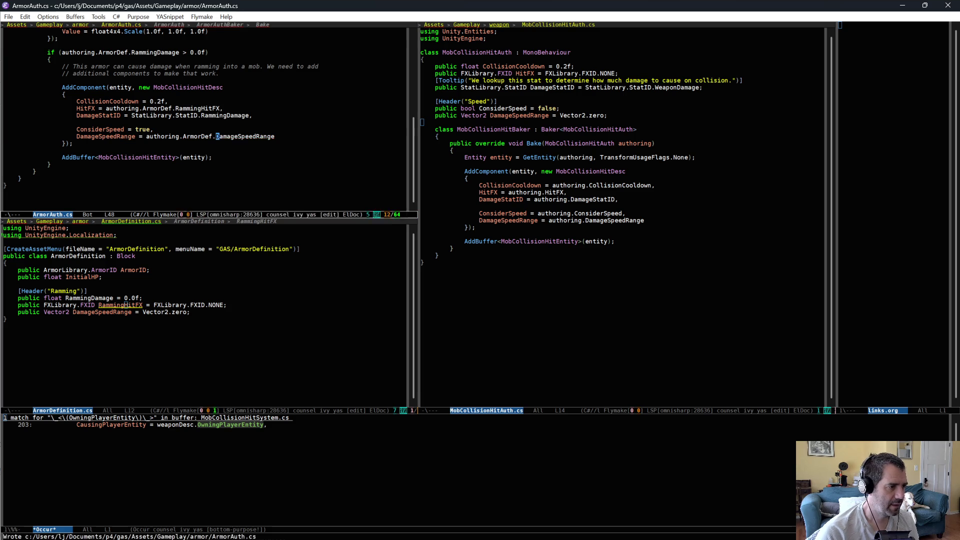
left_click(220, 170)
left_click(228, 290)
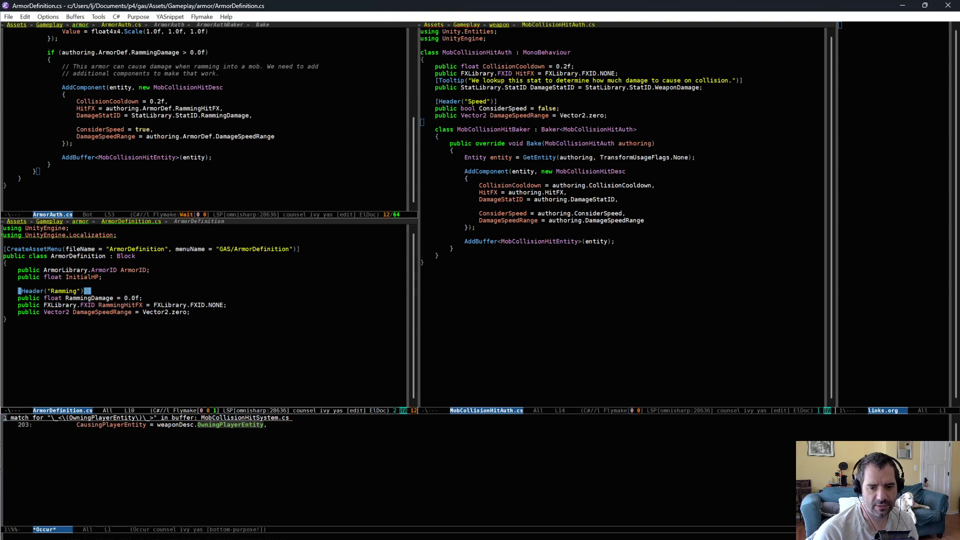
key("alt+Tab")
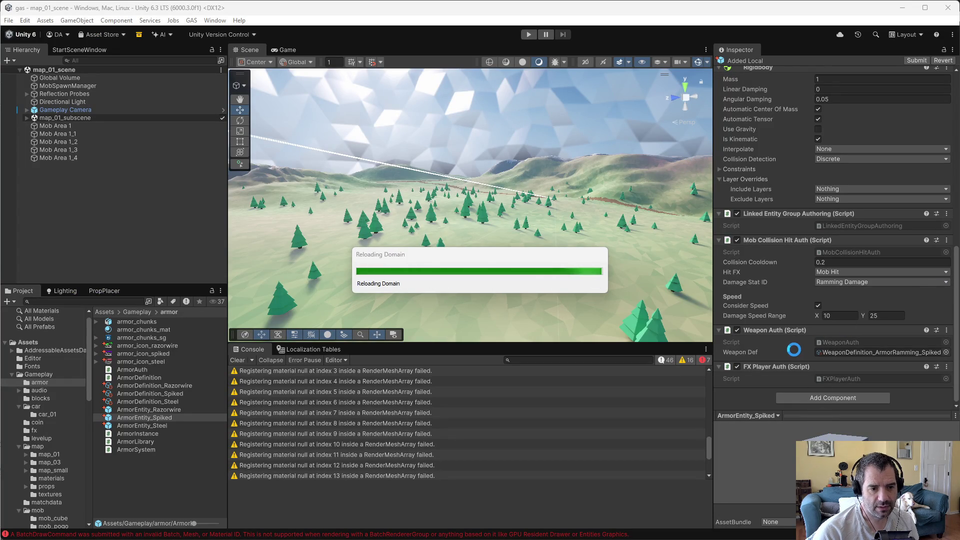
Step: Find and open WeaponAuth.cs in the right window
key("alt+Tab")
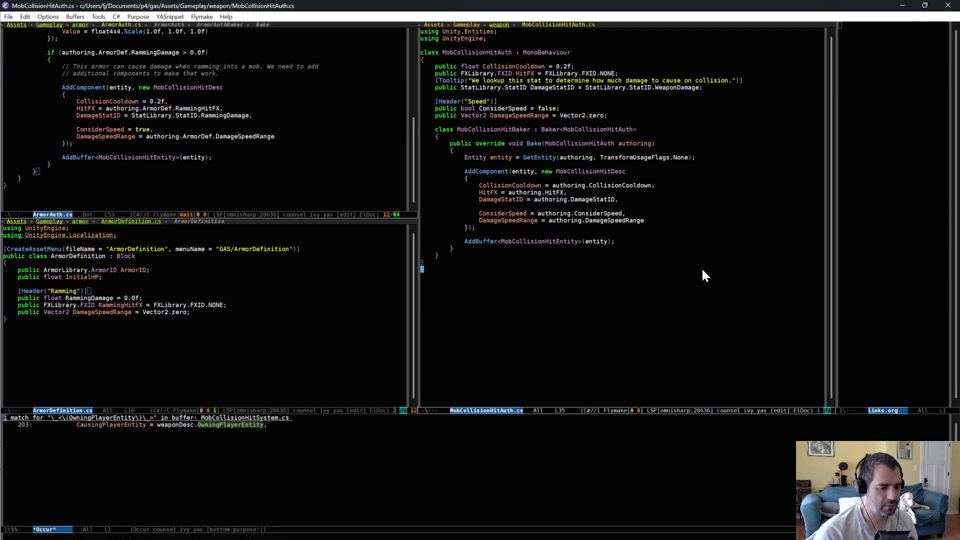
type("weapon")
key("Return")
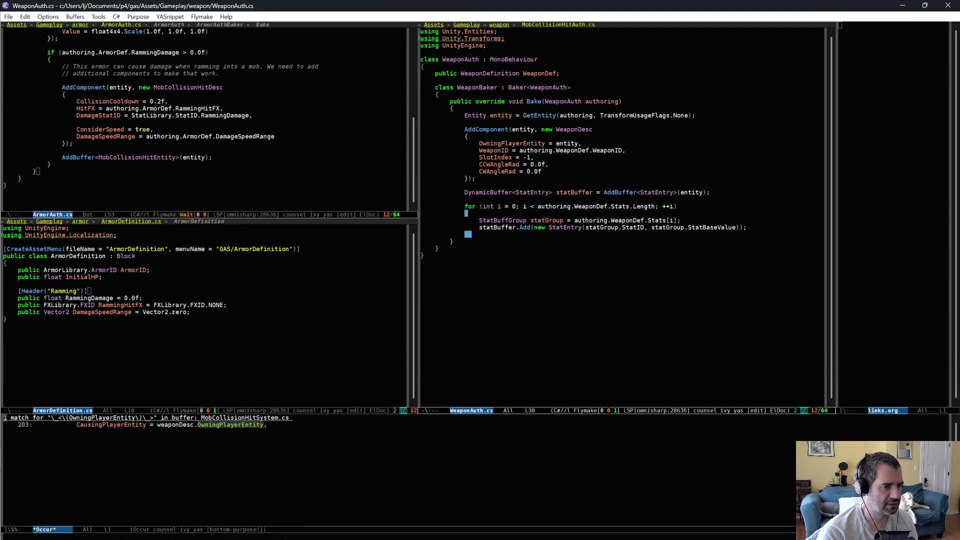
Step: Review WeaponAuth.cs's Bake method and its WeaponDesc and StatEntry setup
key("Down")
key("Down")
key("Down")
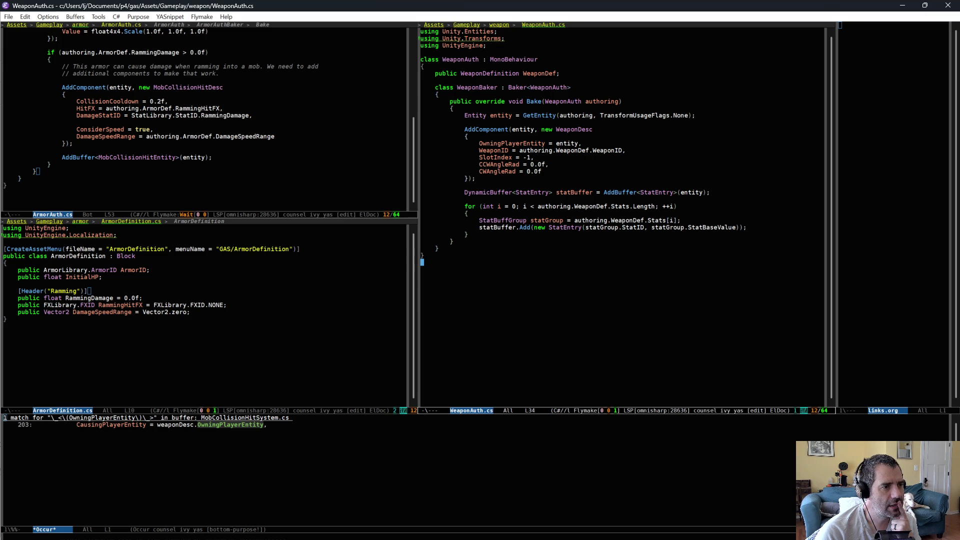
scroll(625, 257, "up", 2)
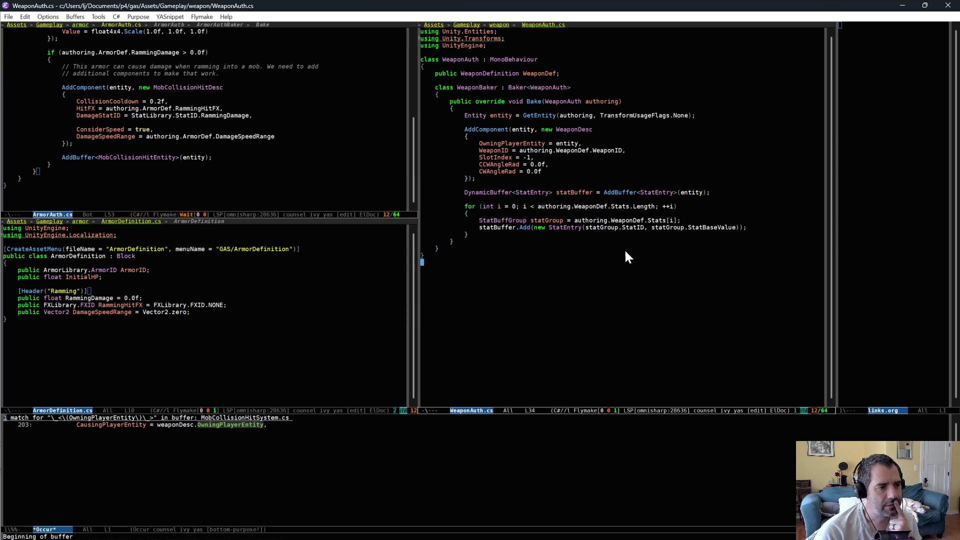
scroll(298, 131, "up", 1)
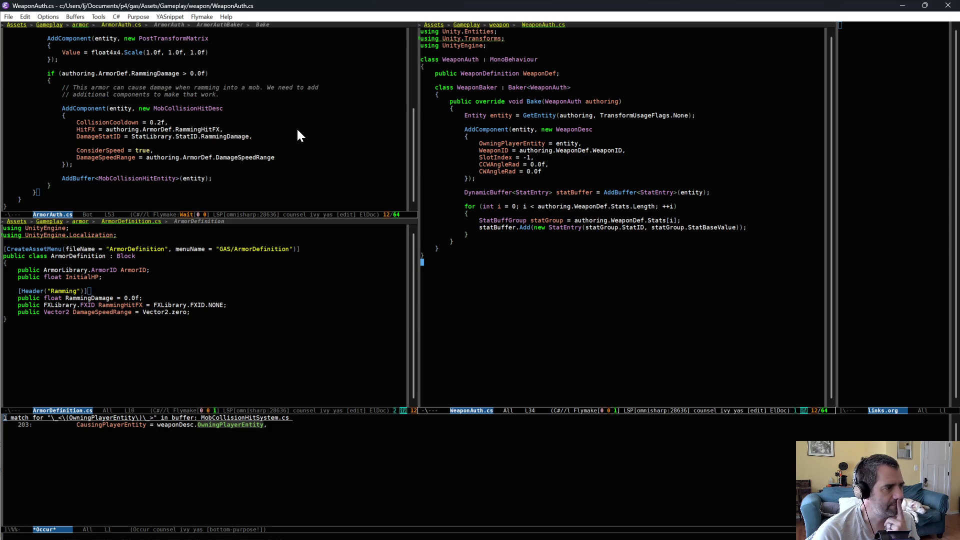
key("ctrl+space")
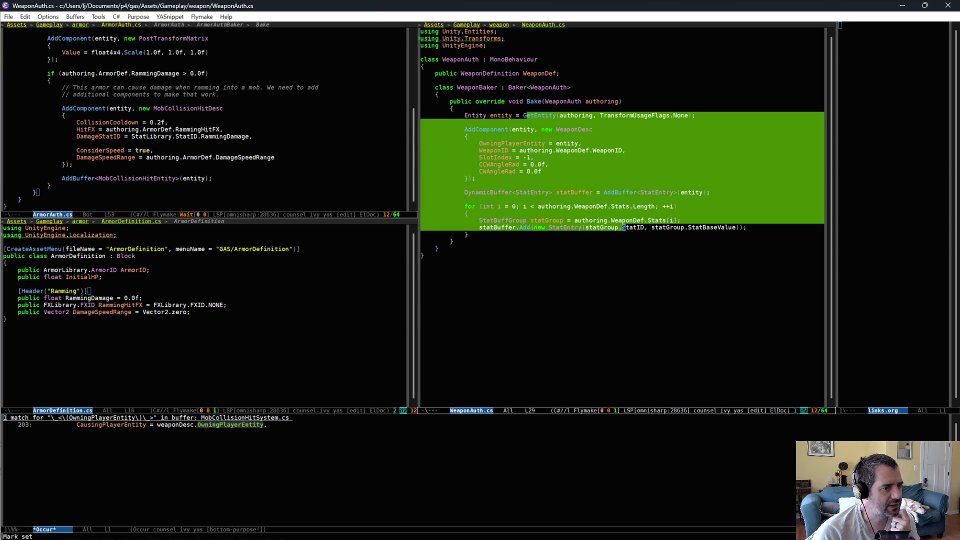
key("alt+w")
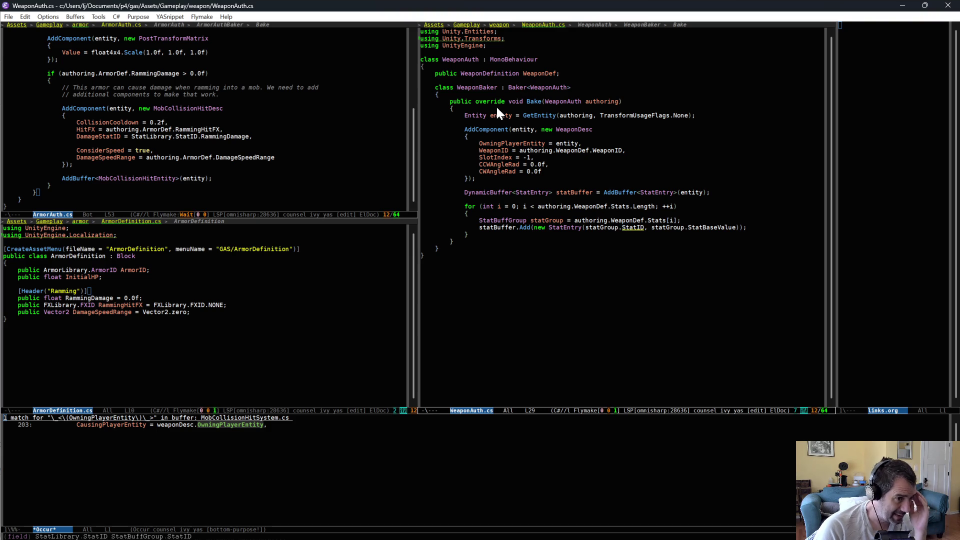
left_click(483, 254)
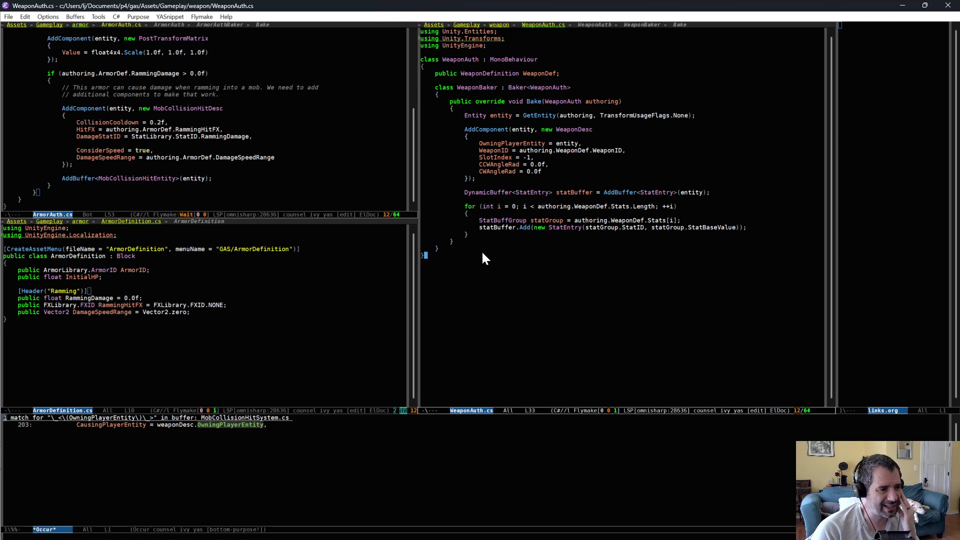
left_click(528, 102)
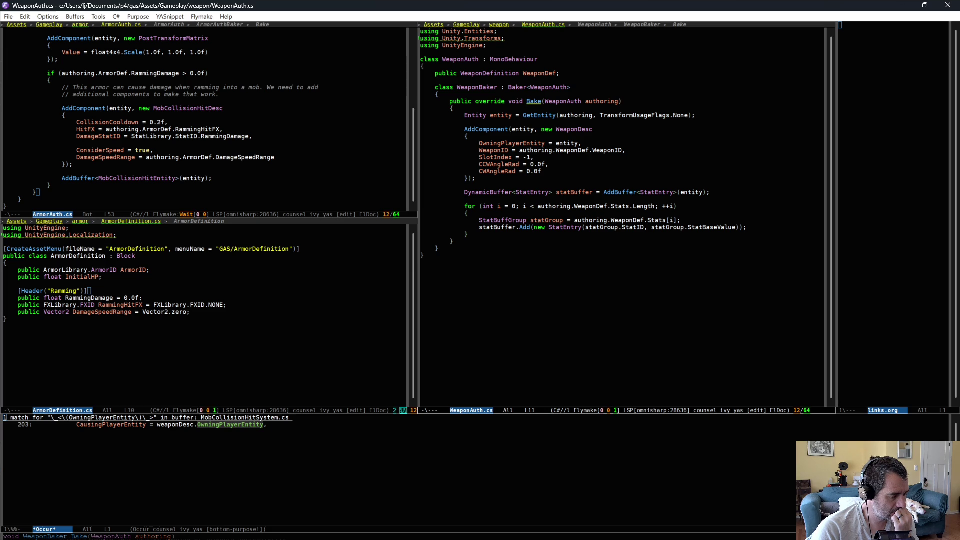
left_click(624, 278)
Step: Open EntityCurveAuth.cs and look over its MakeCurveBlob method
key("ctrl+x")
key("ctrl+f")
type("curve")
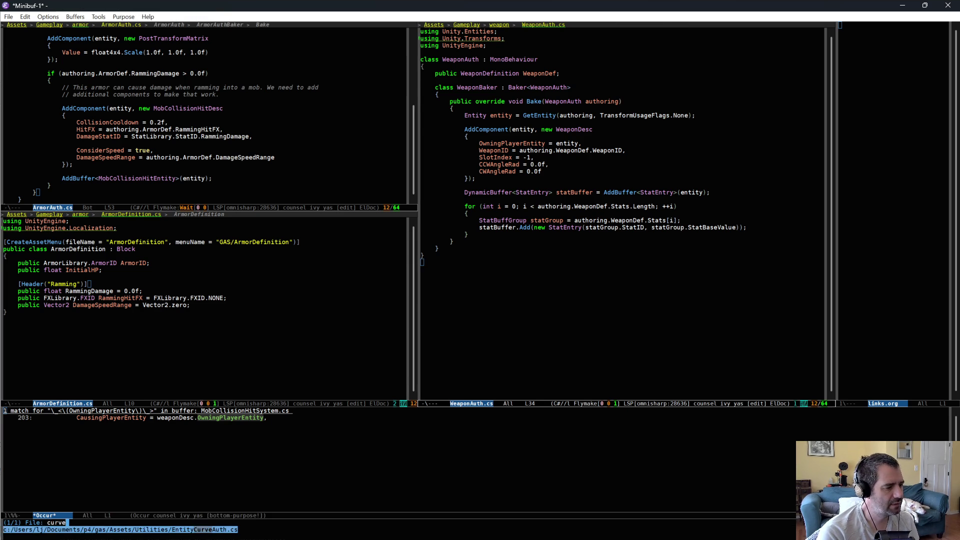
key("Return")
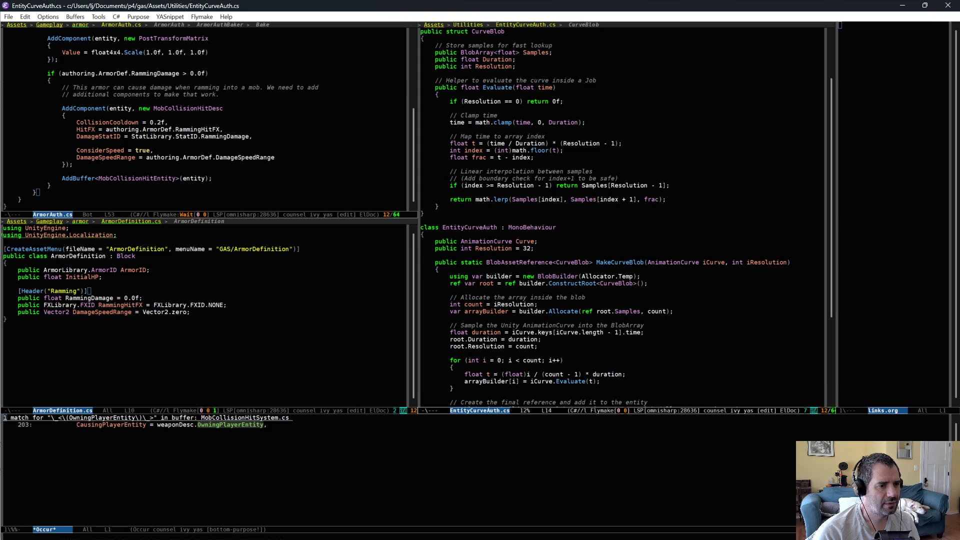
scroll(588, 309, "down", 5)
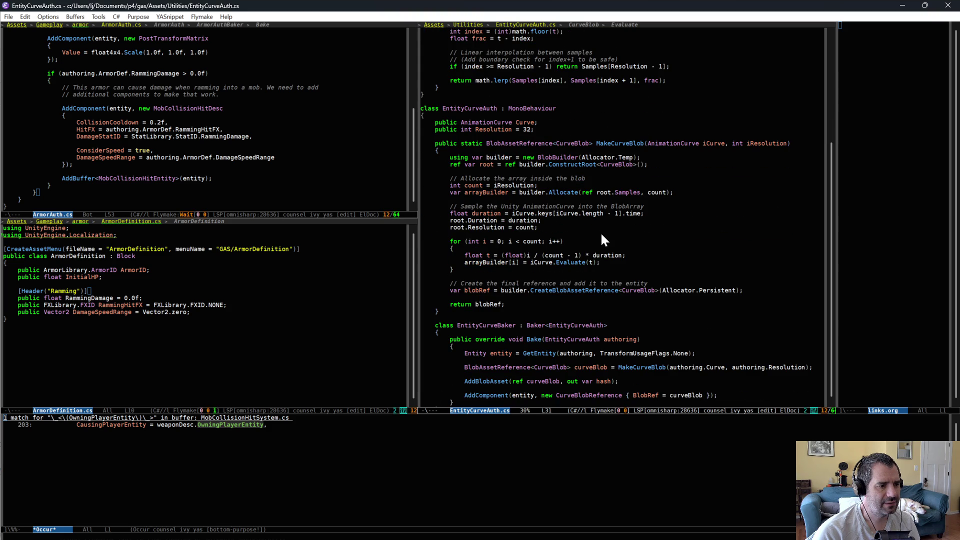
scroll(600, 232, "down", 2)
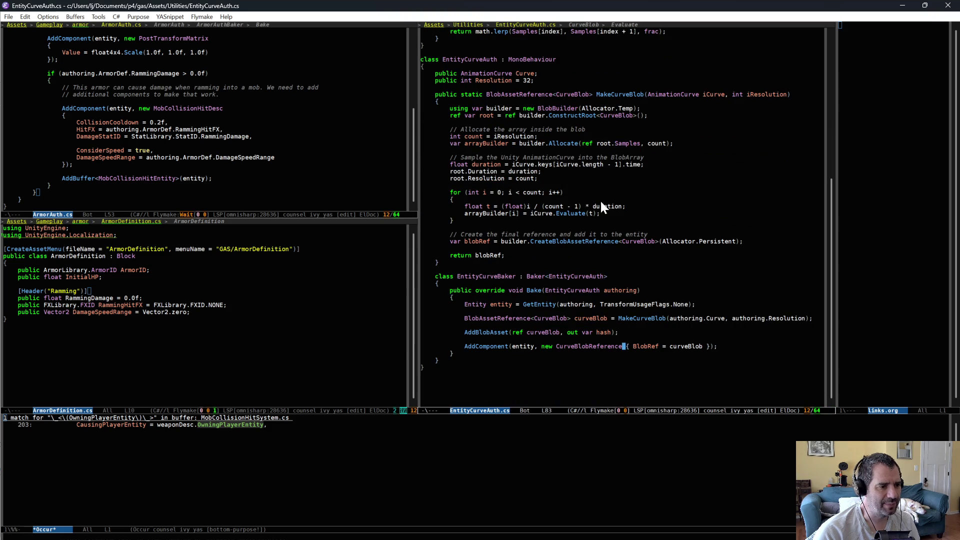
left_click(653, 234, "shift")
scroll(653, 236, "up", 8)
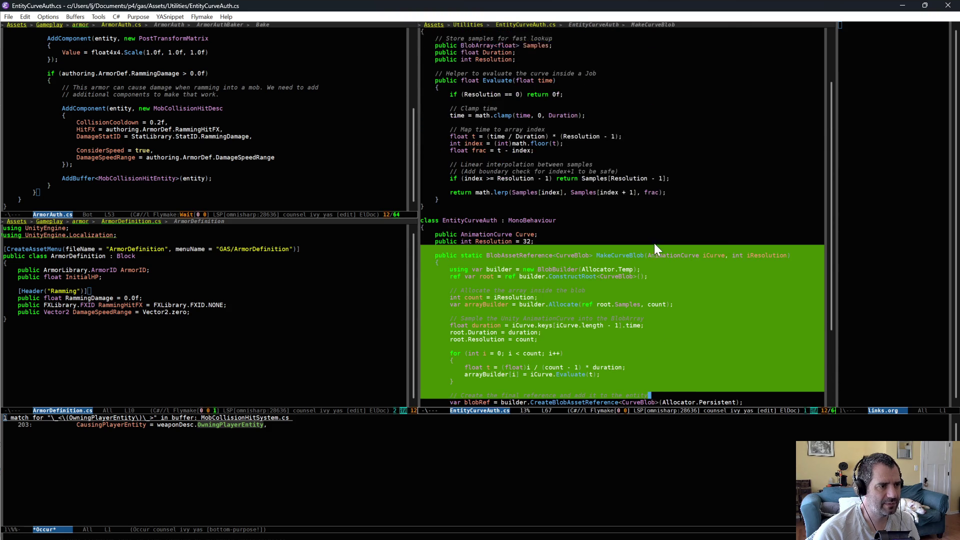
key("alt+w")
scroll(654, 241, "up", 5)
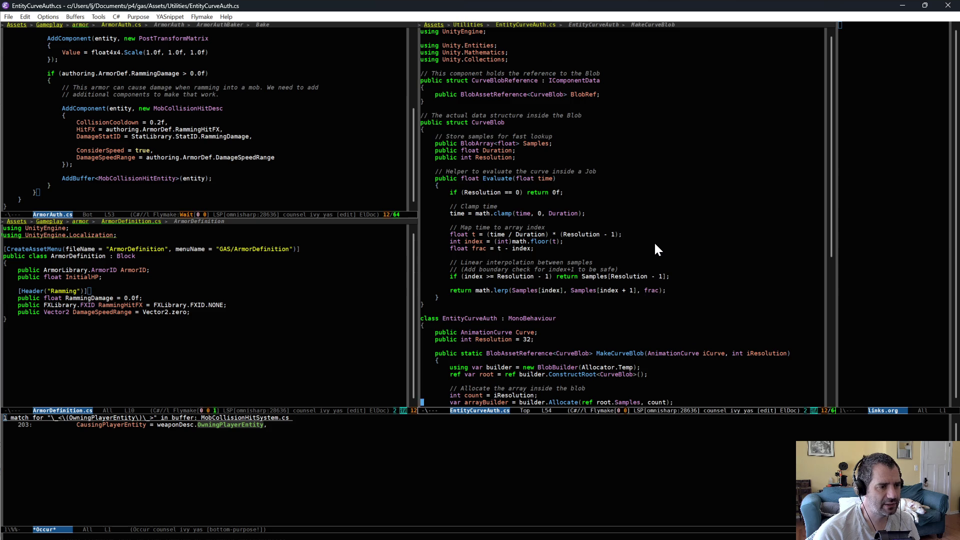
Step: Return to WeaponAuth.cs, briefly checking Unity before resuming in Emacs
key("ctrl+x")
key("Left")
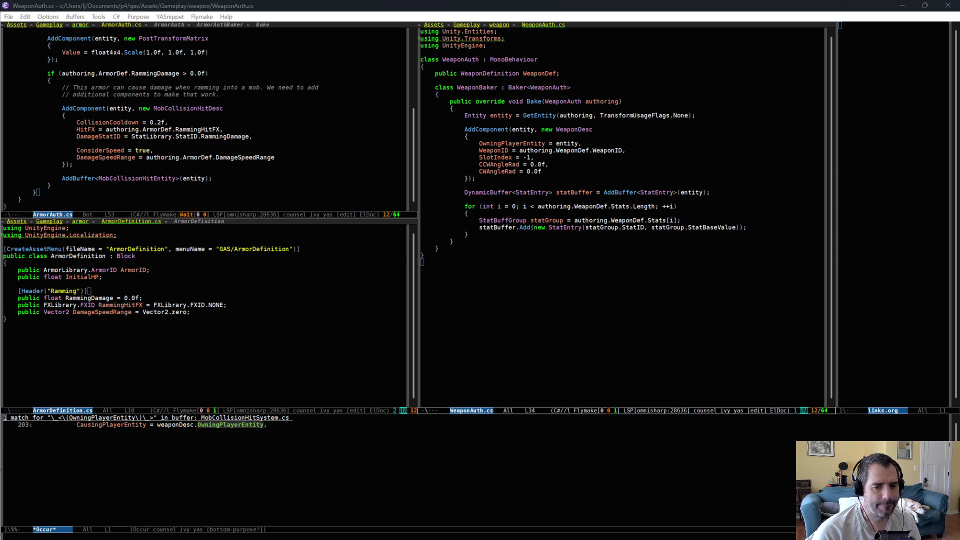
scroll(851, 392, "down", 5)
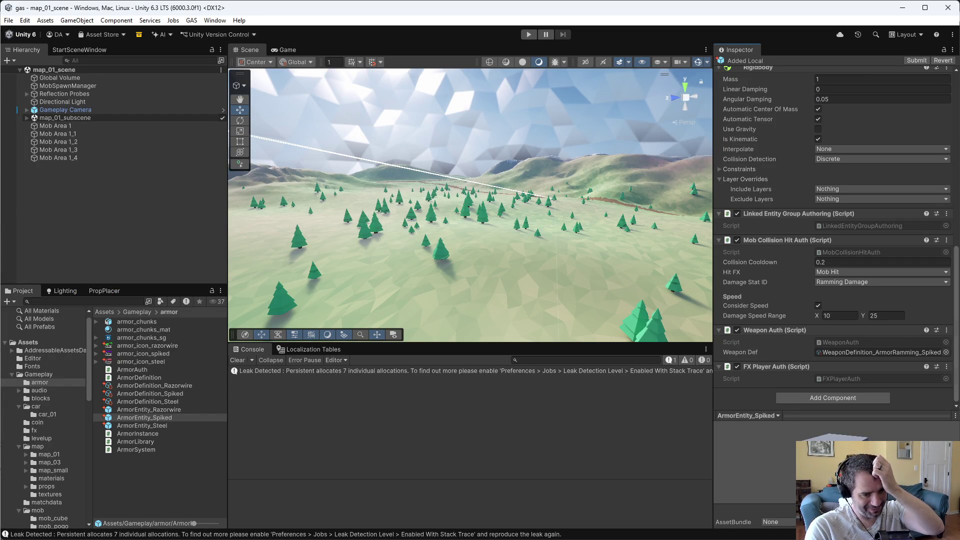
key("alt+Tab")
left_click(705, 242)
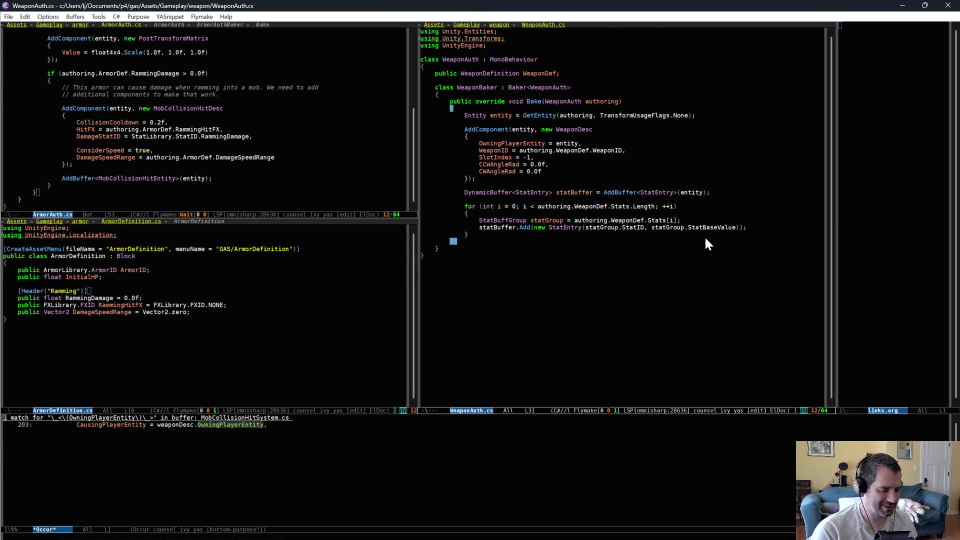
Step: Search for files matching 'fxplay' to list FXPlayerAuth.cs and FXPlayerSystem.cs
key("ctrl+x")
key("ctrl+f")
type("fxplay")
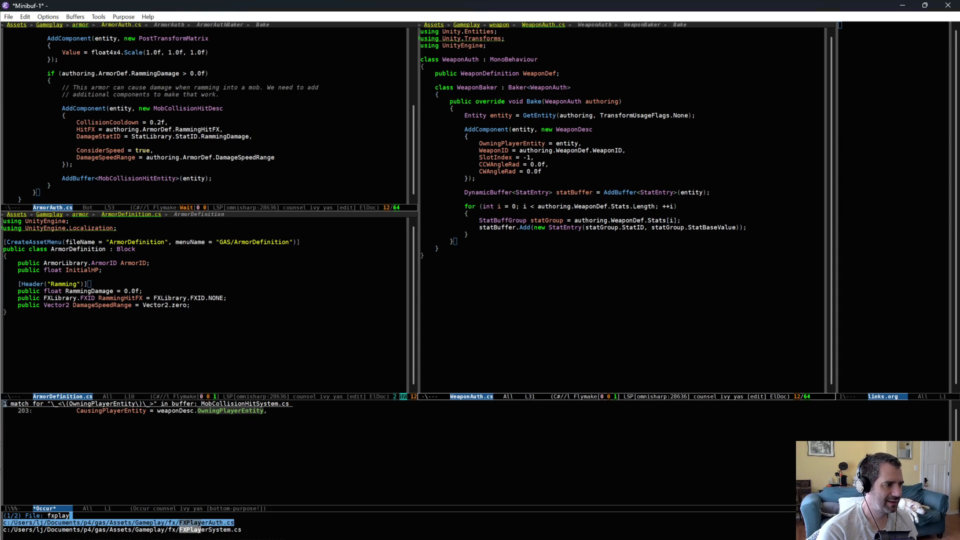
Step: Open FXPlayerAuth.cs and go to the CollisionCooldown line in ArmorAuth's ramming setup
key("Return")
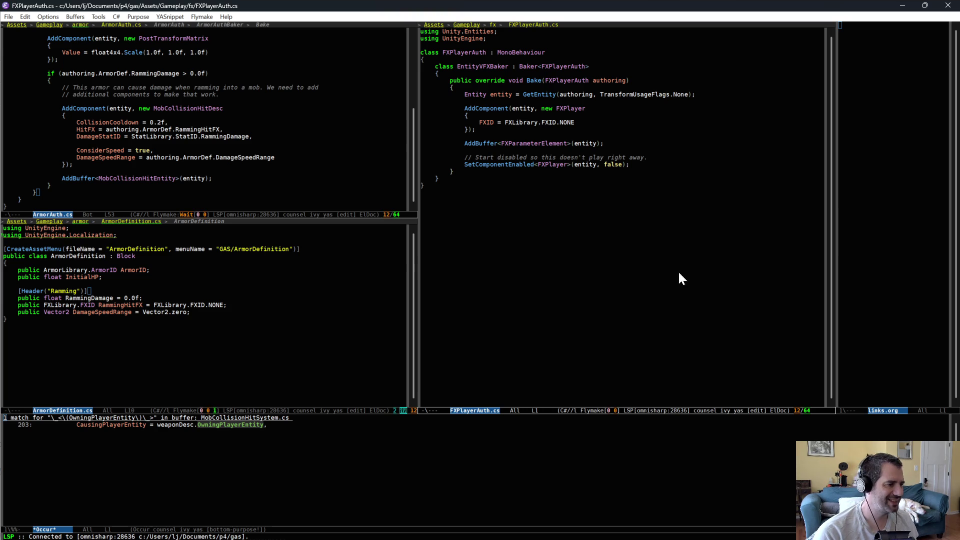
left_click(210, 116)
key("Down")
key("End")
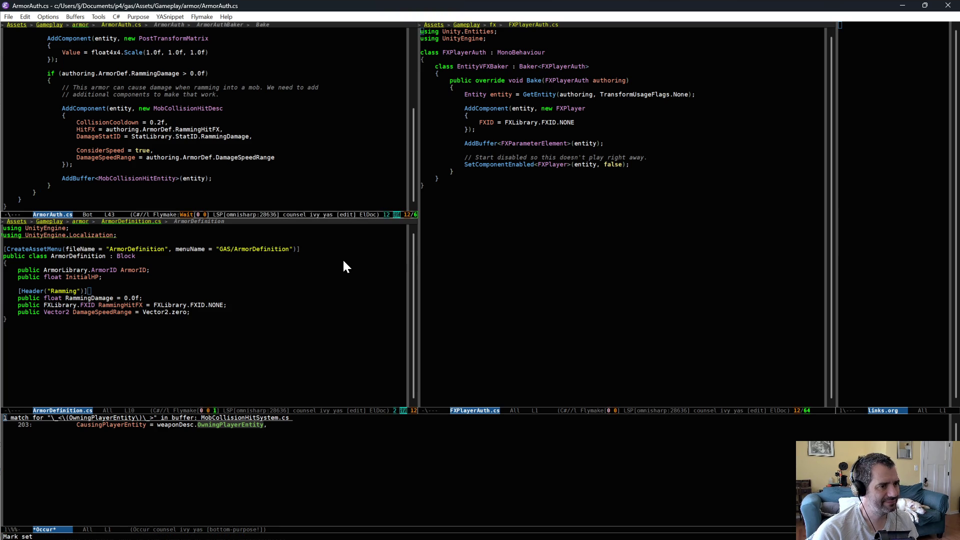
Step: Move to the FXPlayerAuth.cs window, then go back to Unity's Spiked armor prefab
key("ctrl+x")
key("o")
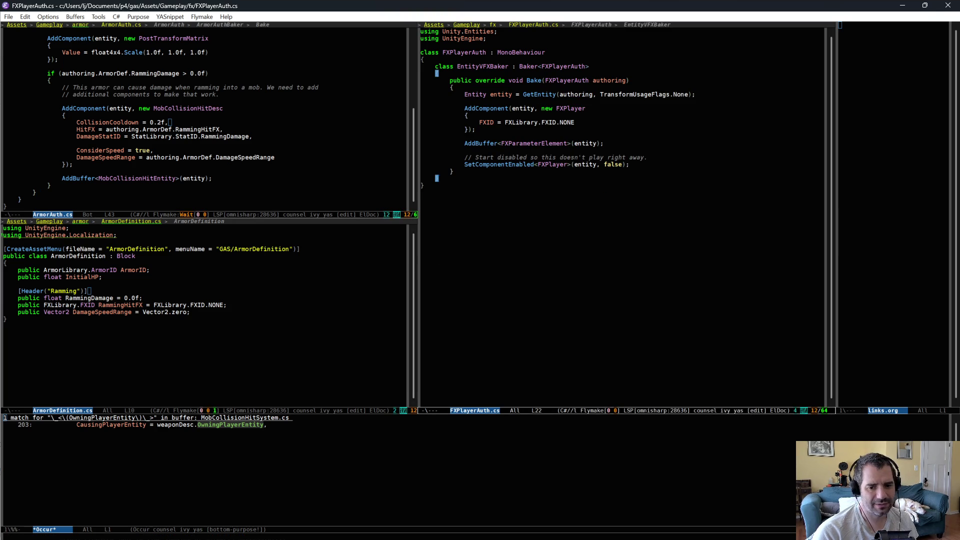
key("alt+Tab")
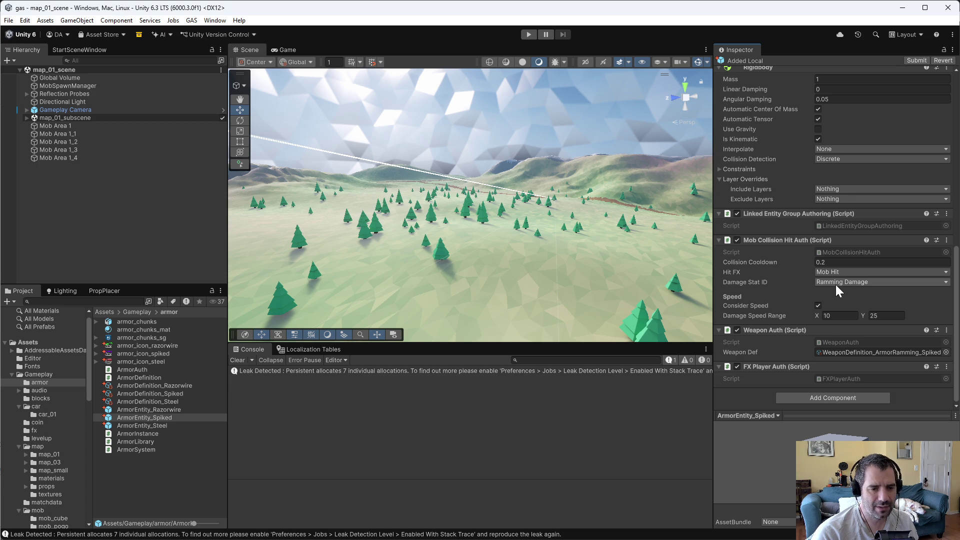
scroll(835, 285, "up", 15)
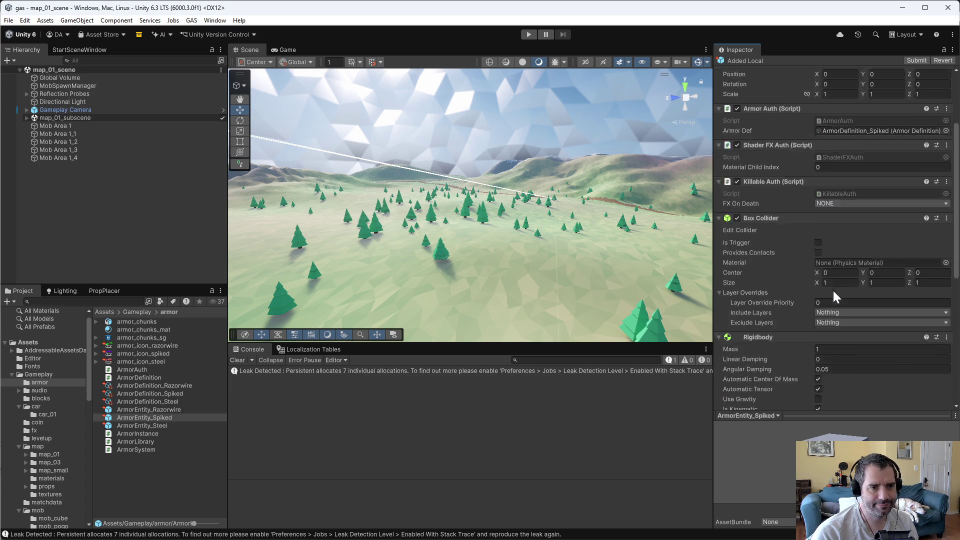
scroll(833, 289, "down", 15)
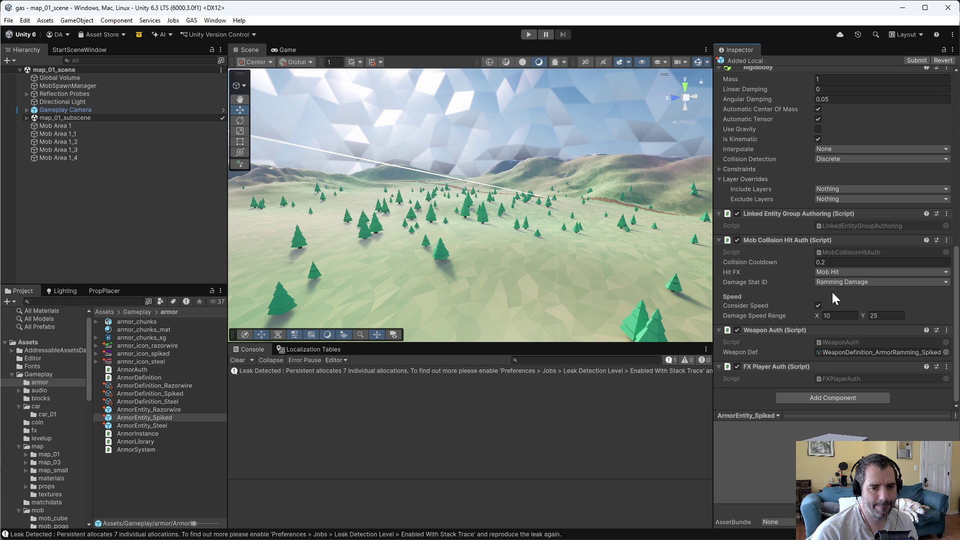
key("alt+Tab")
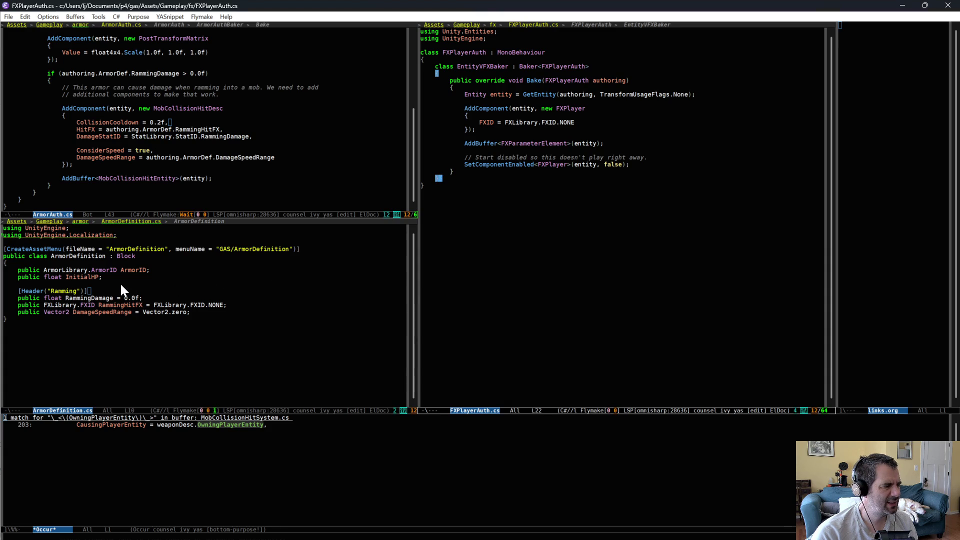
mouse_move(132, 287)
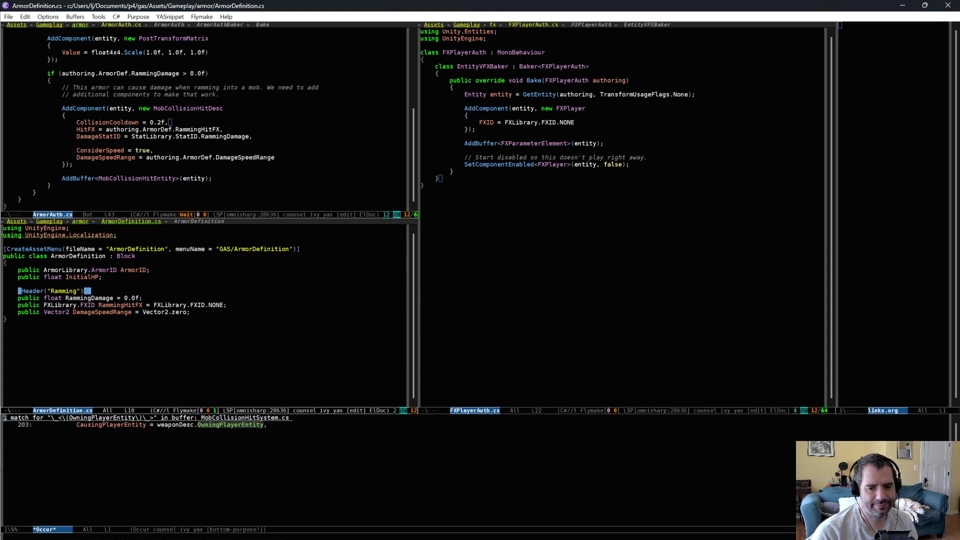
key("alt+Tab")
scroll(754, 206, "up", 10)
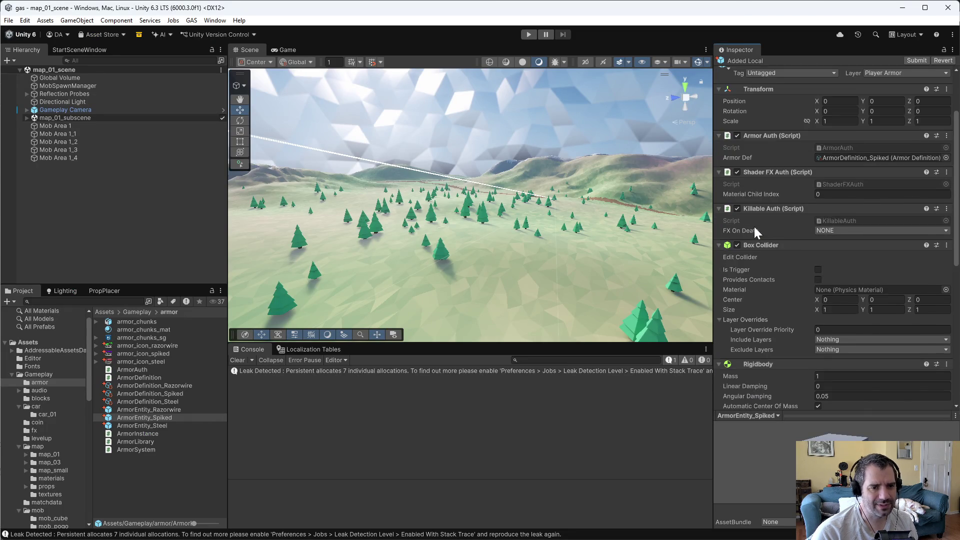
Step: Compare the Razorwire and Spiked armor definitions, checking Razorwire's Initial HP
left_click(156, 386)
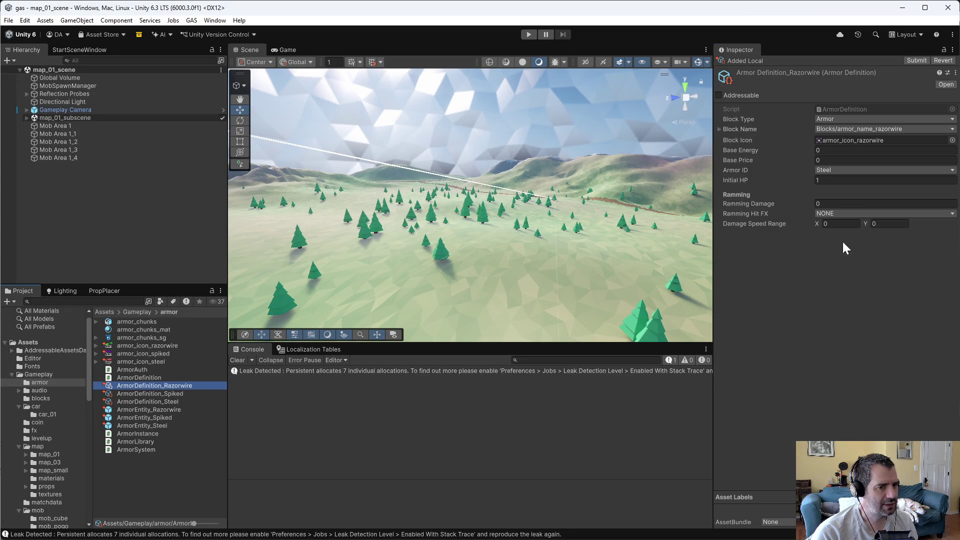
left_click(824, 181)
left_click(150, 394)
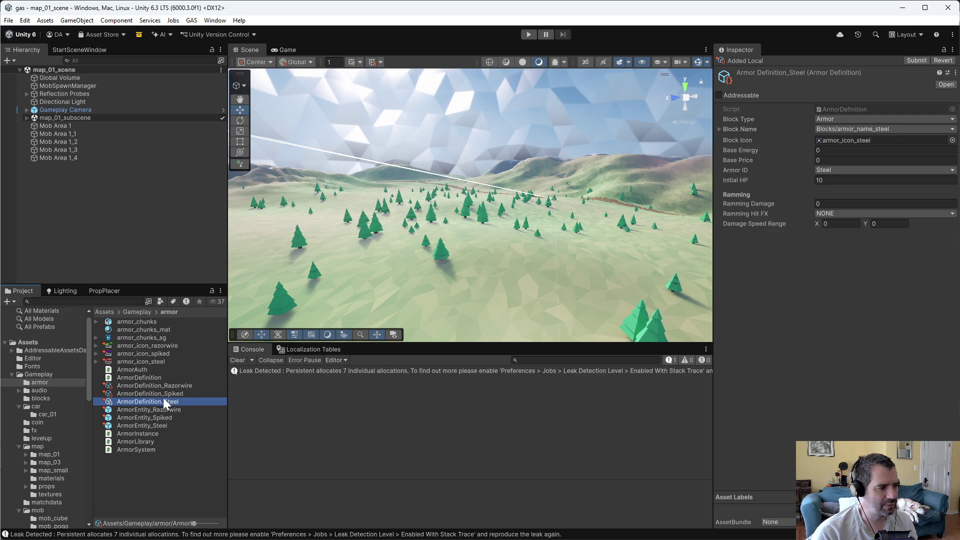
left_click(170, 402)
left_click(167, 387)
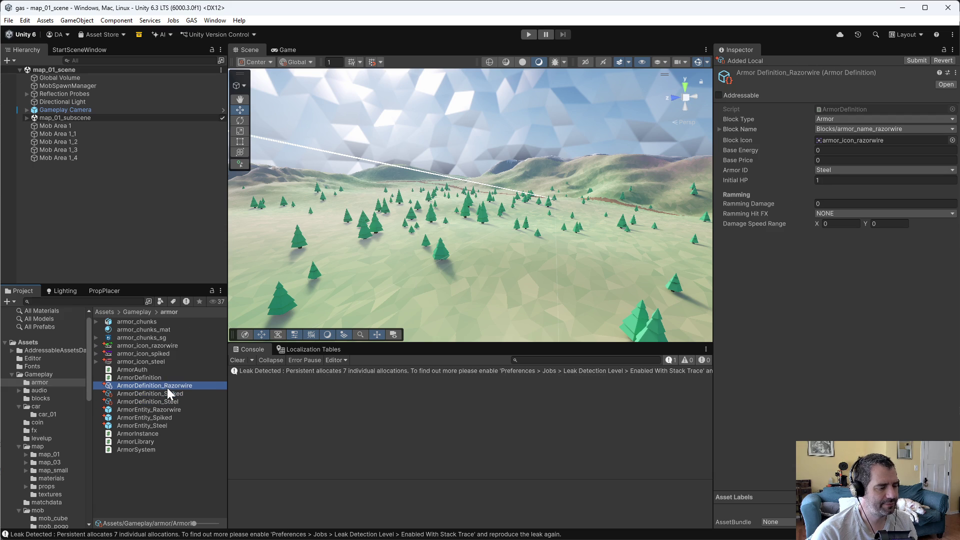
Step: Confirm the ArmorEntity_Spiked prefab's Weapon Def is WeaponDefinition_ArmorRamming_Spiked
left_click(163, 418)
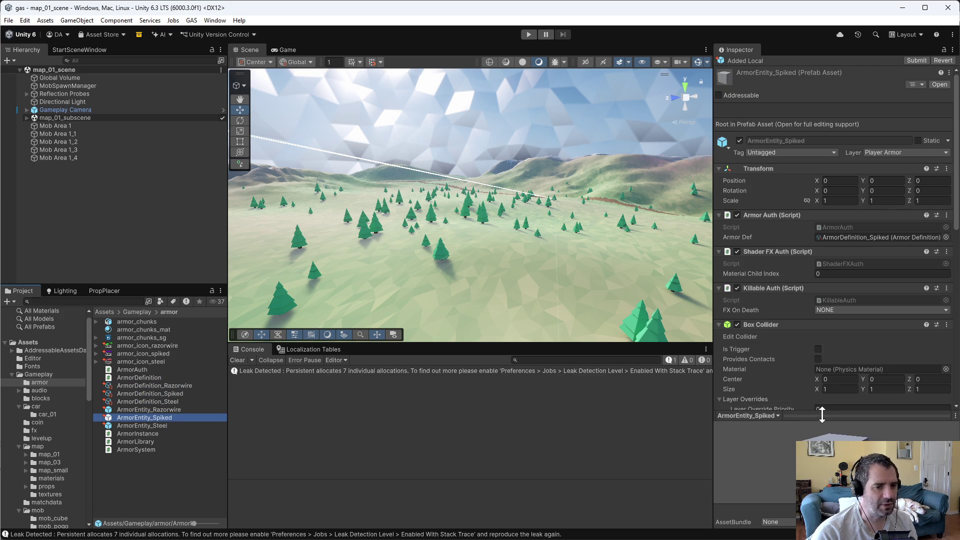
scroll(801, 326, "down", 10)
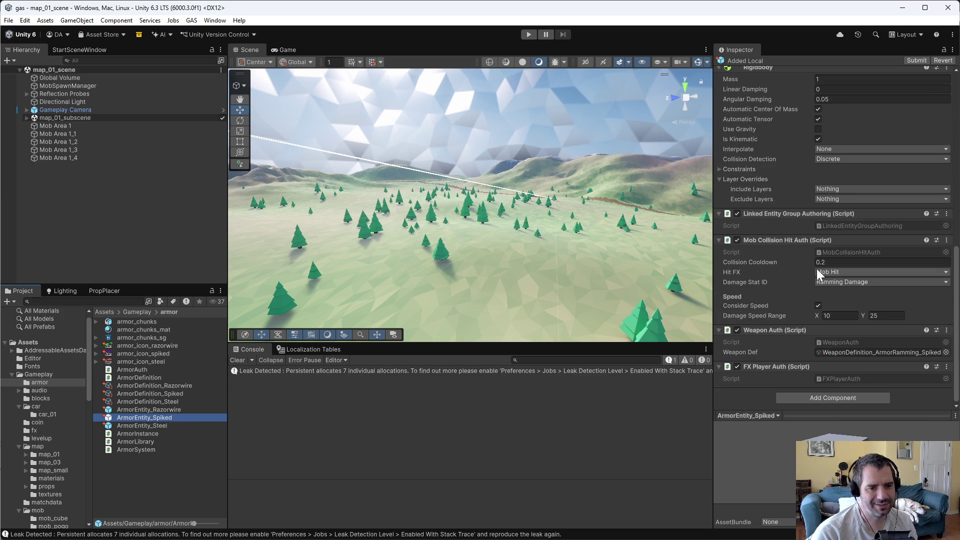
left_click(945, 352)
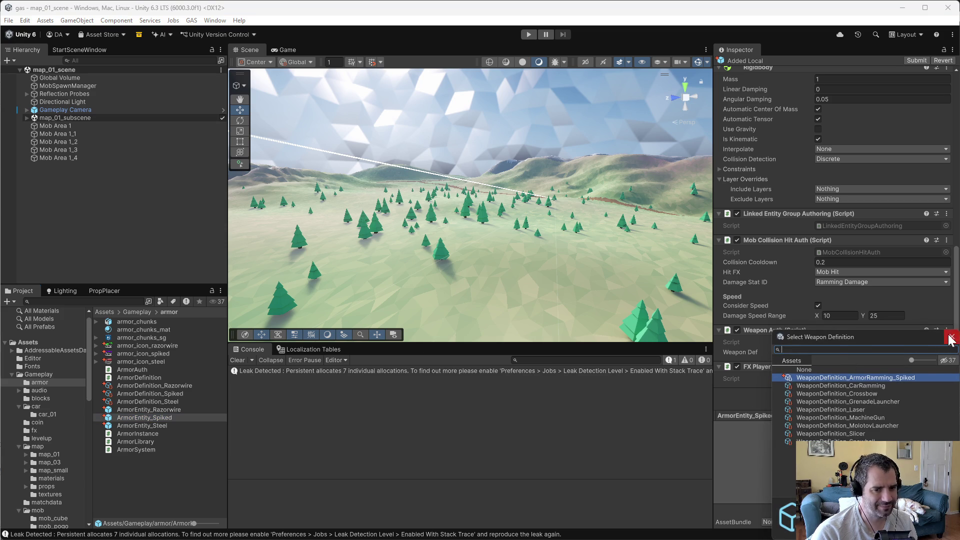
key("Escape")
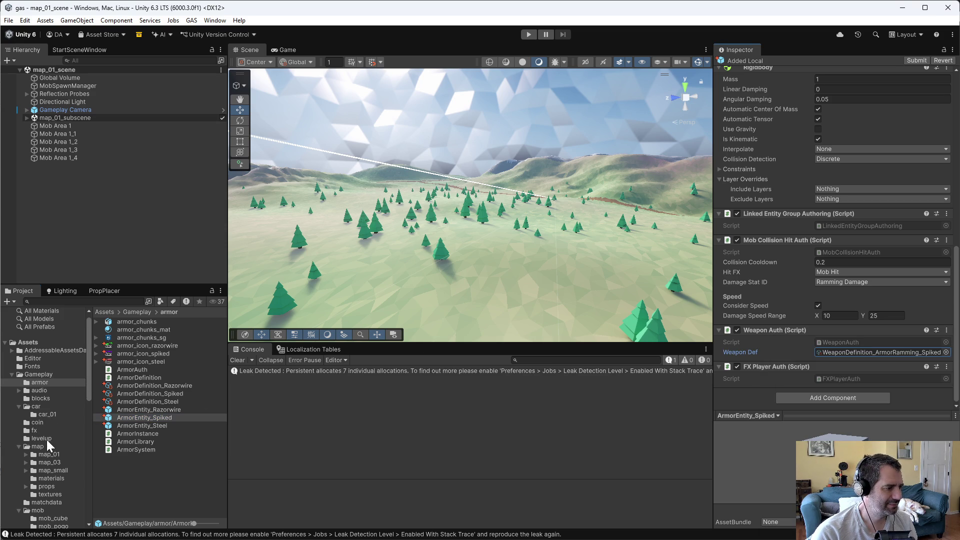
Step: Inspect WeaponDefinition_ArmorRamming_Spiked, whose Ramming Damage base is 5
scroll(52, 461, "down", 3)
scroll(53, 461, "down", 4)
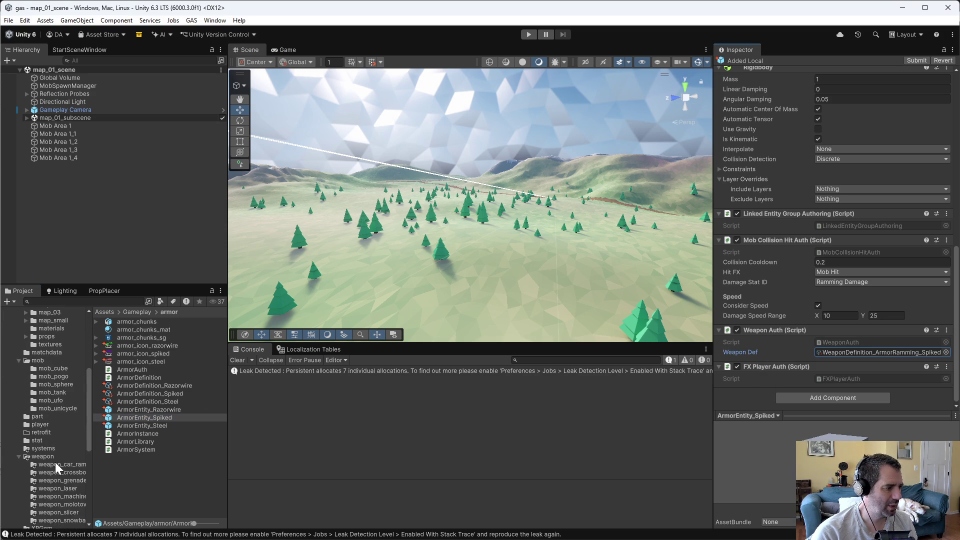
left_click(62, 461)
left_click(182, 323)
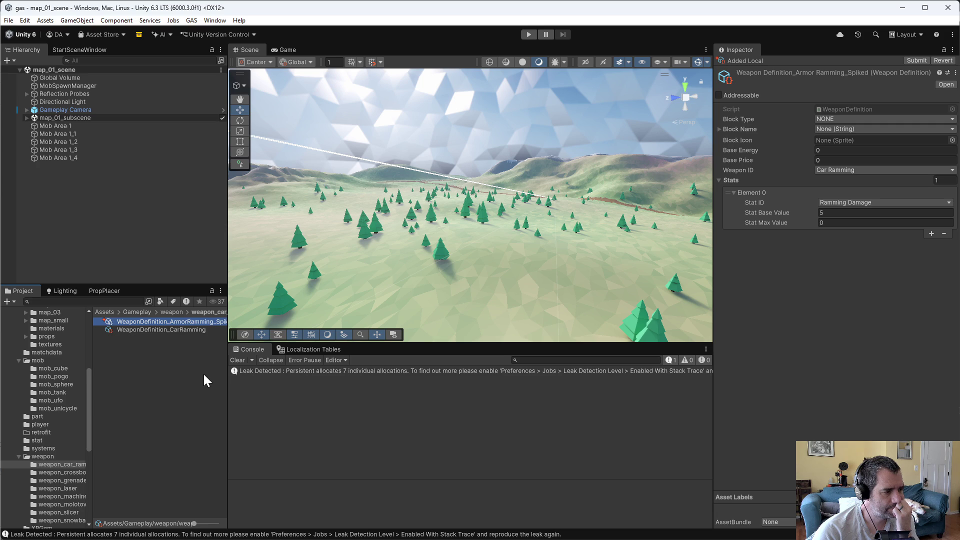
Step: Reselect ArmorDefinition_Razorwire in the armor folder and go to the code editor
scroll(25, 440, "up", 10)
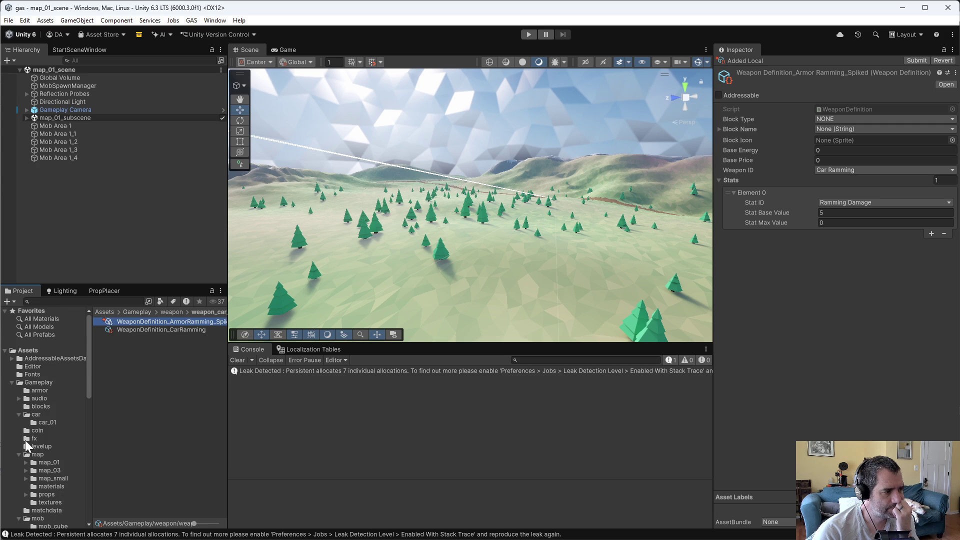
left_click(54, 389)
left_click(182, 385)
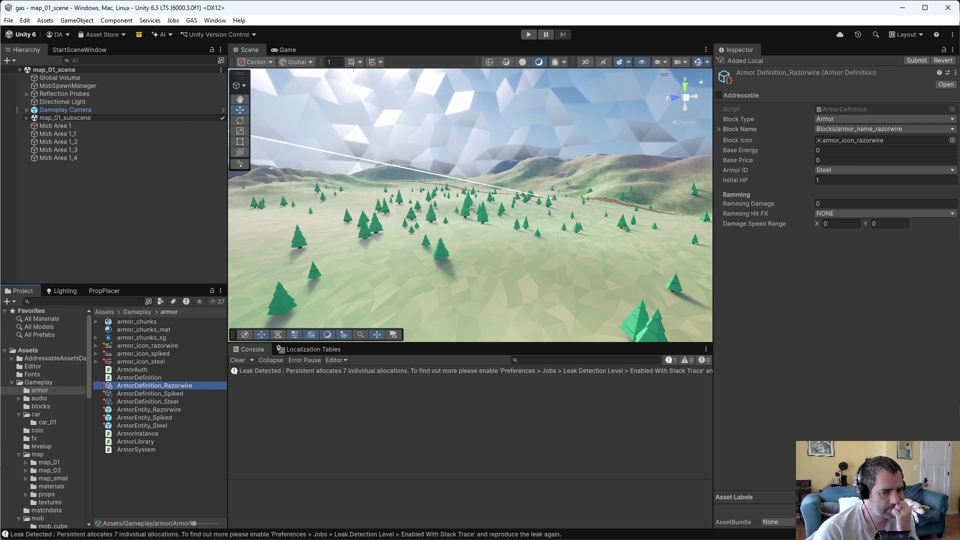
key("alt+Tab")
Step: Remove the RammingHitFX and DamageSpeedRange fields from ArmorDefinition.cs
key("Up")
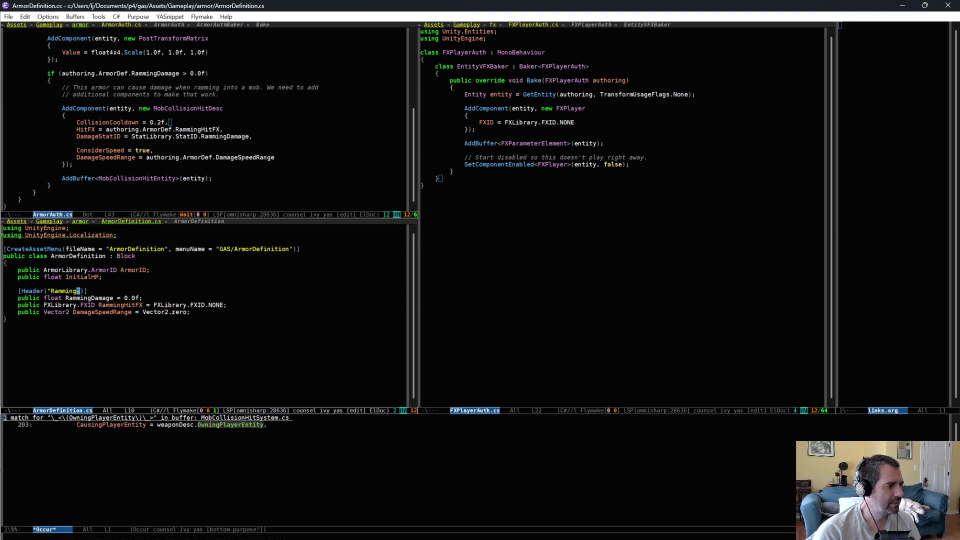
key("ctrl+space")
key("Down")
key("Down")
key("Down")
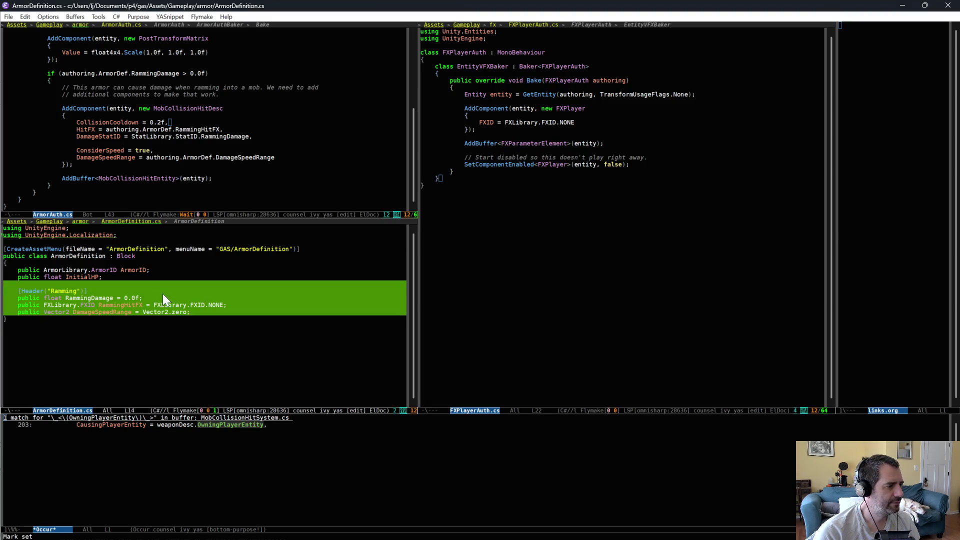
key("ctrl+w")
scroll(165, 187, "up", 1)
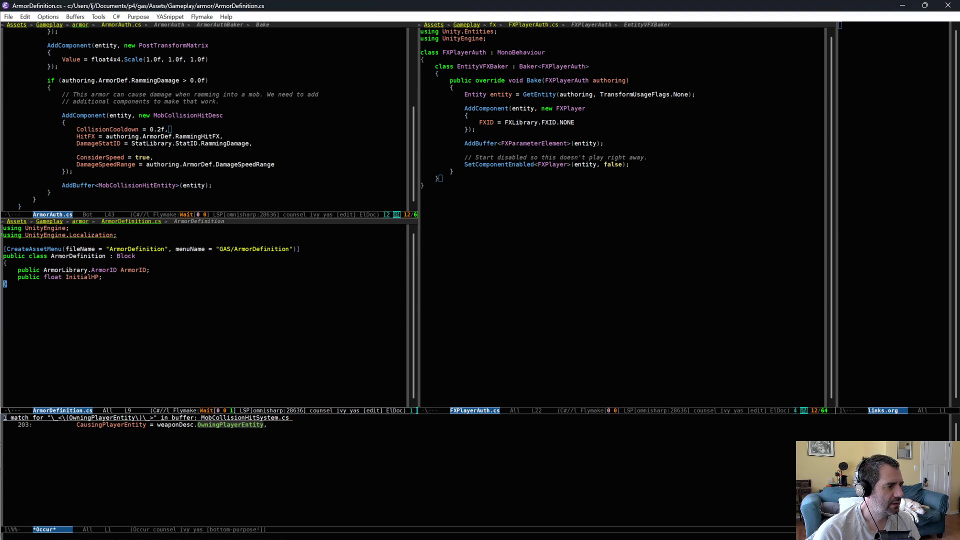
key("ctrl+y")
key("Up")
key("Up")
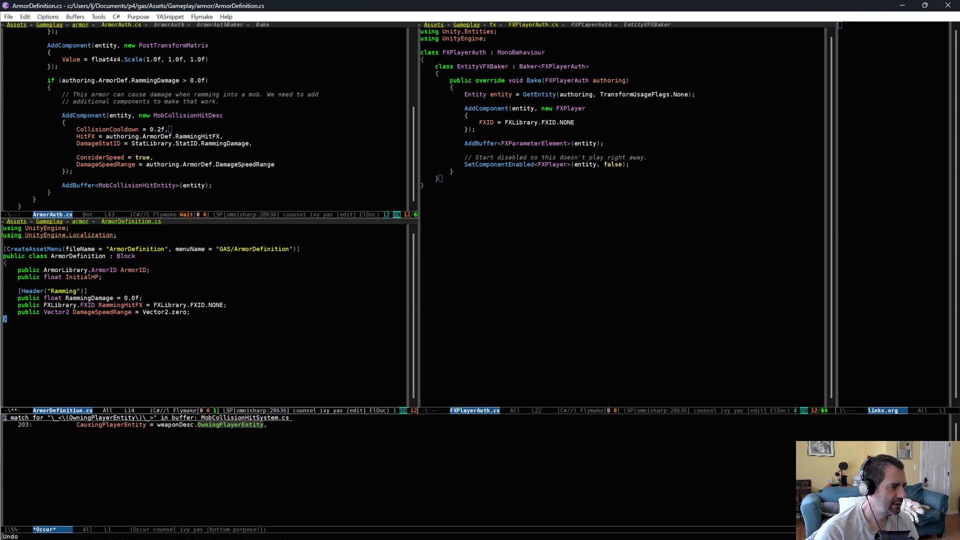
key("ctrl+space")
key("Down")
key("Down")
key("ctrl+w")
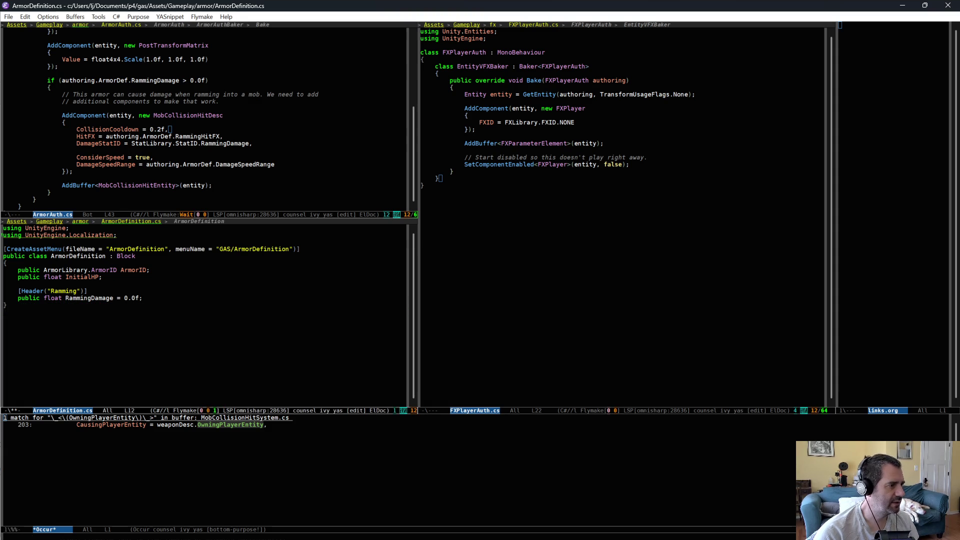
Step: Delete the MobCollisionHitDesc AddComponent/AddBuffer block from ArmorAuth.cs and save it
left_click(111, 115)
key("ctrl+a")
key("ctrl+space")
key("Down")
key("Down")
key("Down")
key("ctrl+w")
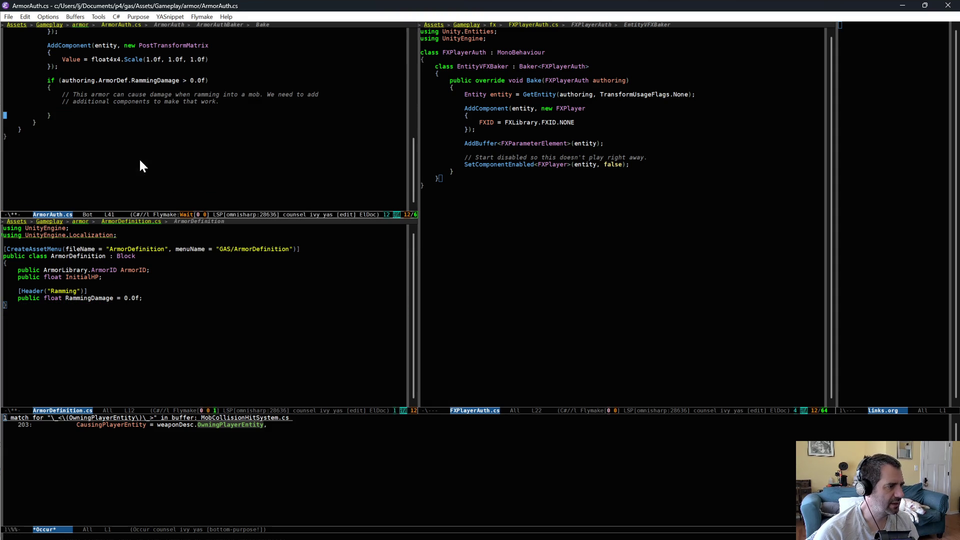
key("ctrl+x")
key("ctrl+s")
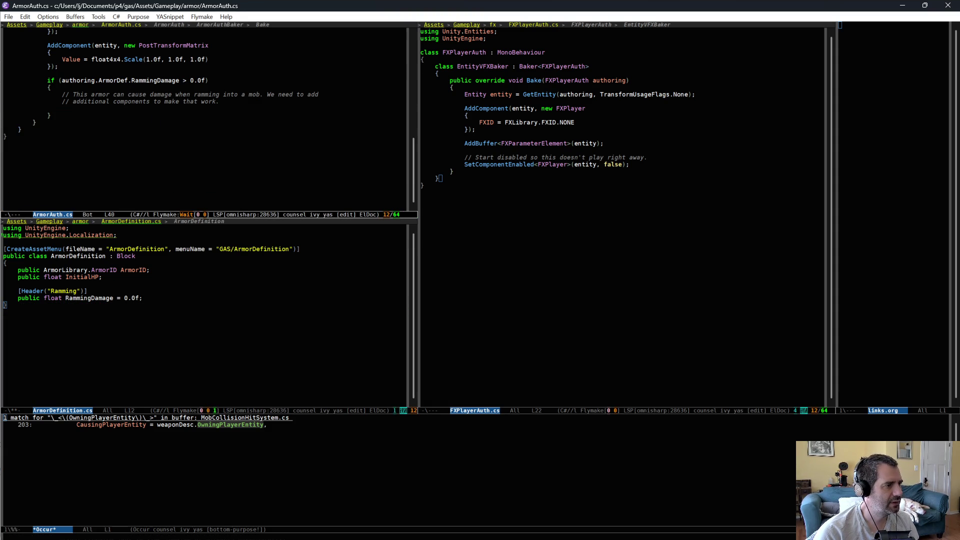
Step: Review the ramming comment in ArmorAuth.cs, then return to Unity to recompile
left_click(159, 94)
key("ctrl+=")
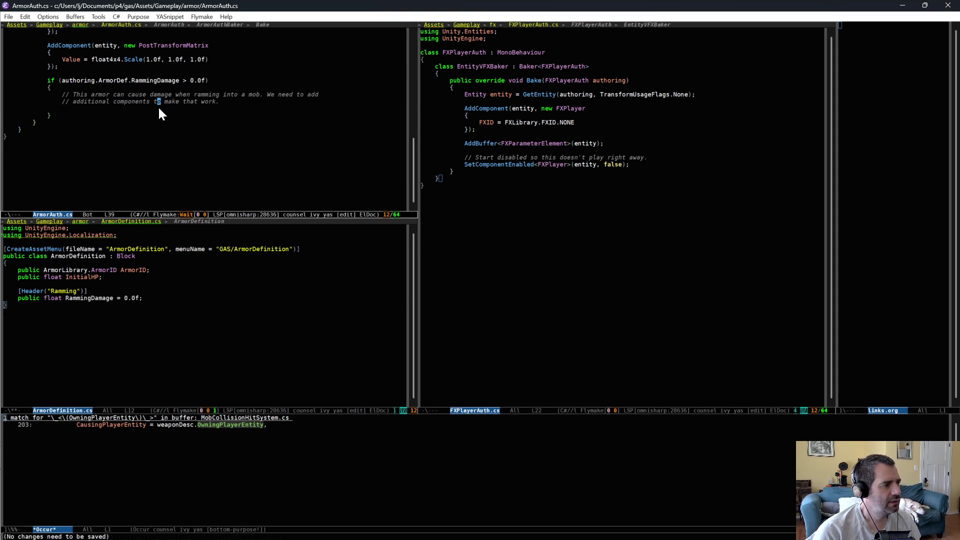
left_click(158, 102)
scroll(205, 170, "up", 1)
scroll(205, 165, "up", 1)
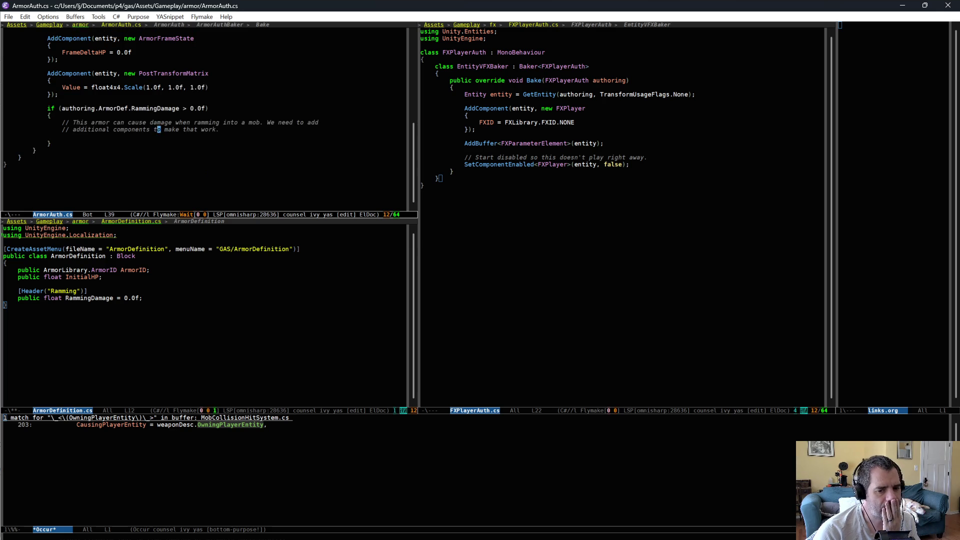
key("alt+Tab")
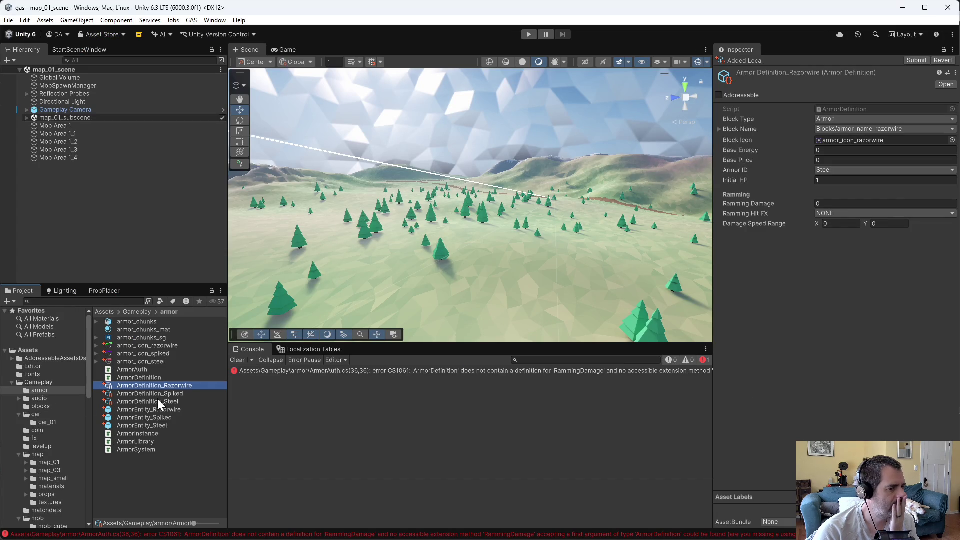
Step: Read the CS1061 RammingDamage error, save ArmorDefinition.cs in Emacs, and return to Unity
left_click(484, 373)
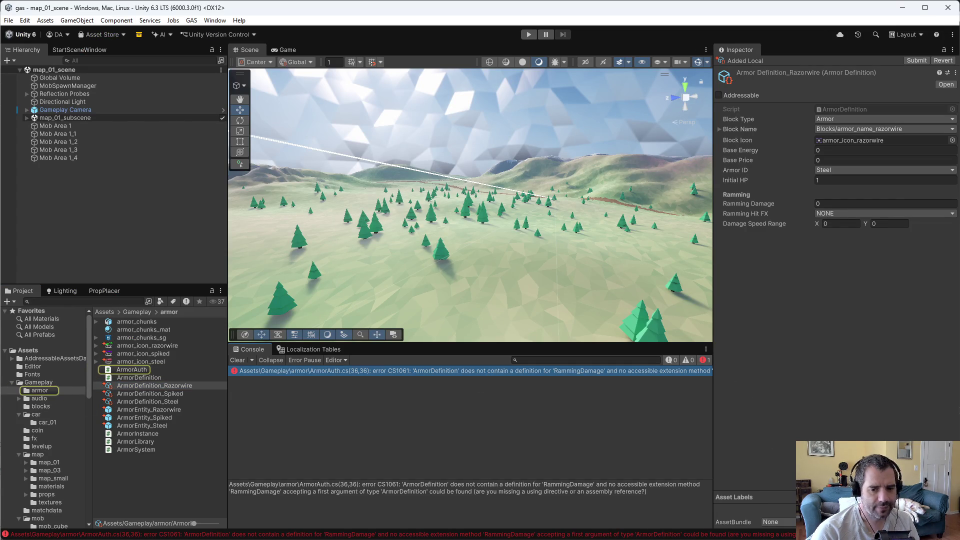
key("alt+Tab")
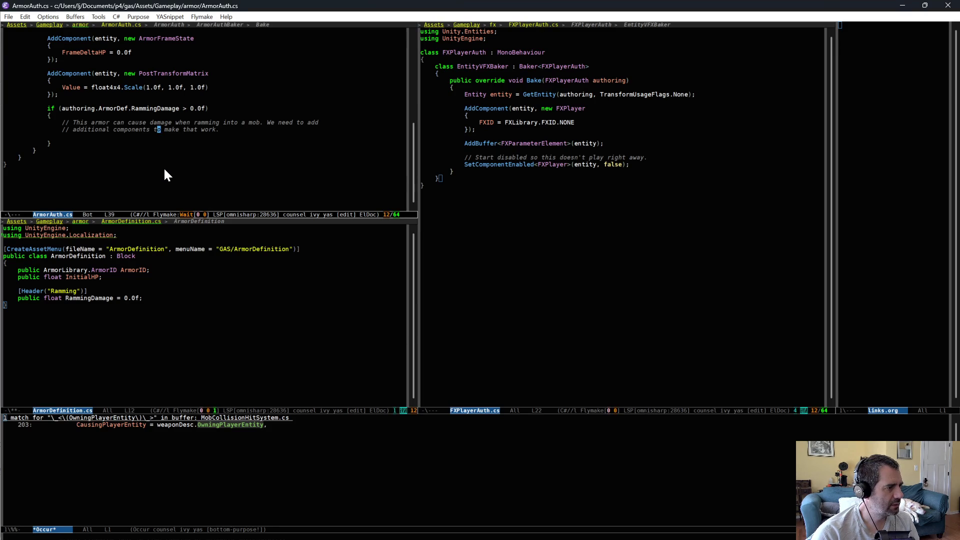
left_click(133, 347)
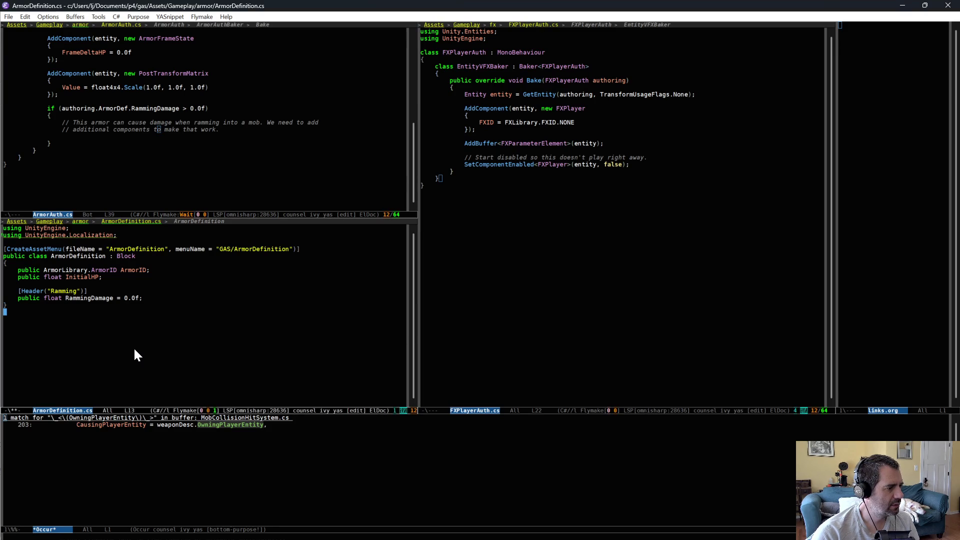
key("ctrl+x")
key("ctrl+s")
key("alt+Tab")
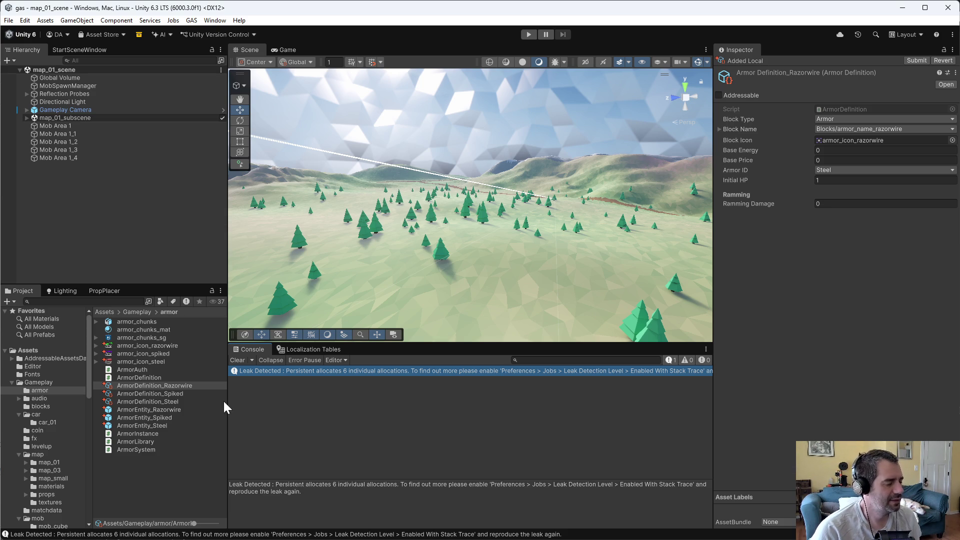
Step: Browse the Steel, Spiked and Razorwire armor definitions and edit Spiked's Initial HP
left_click(187, 400)
left_click(190, 394)
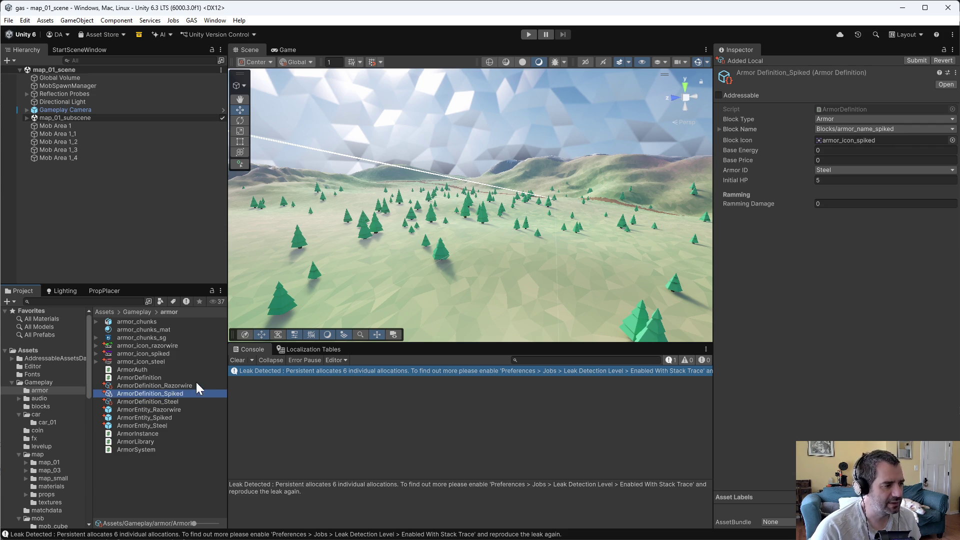
left_click(195, 386)
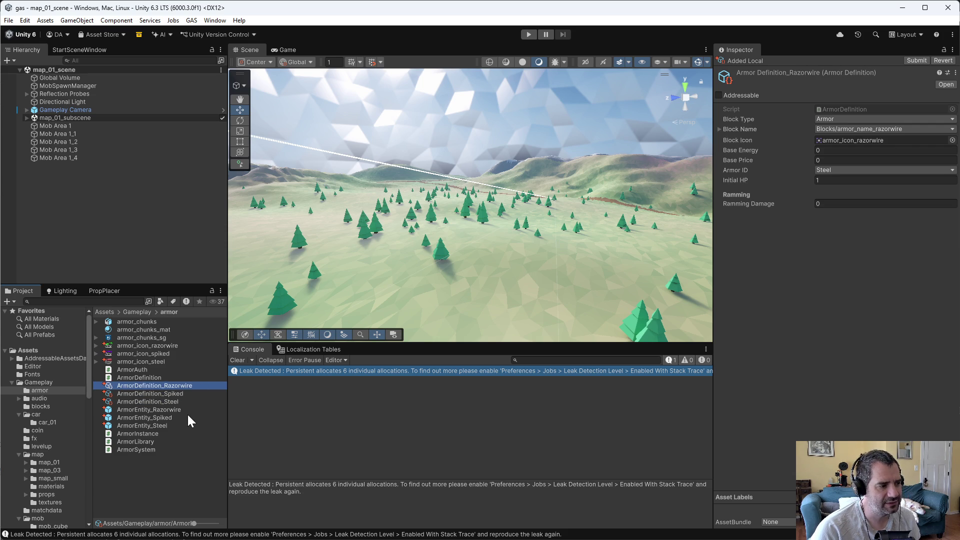
left_click(201, 394)
left_click(818, 180)
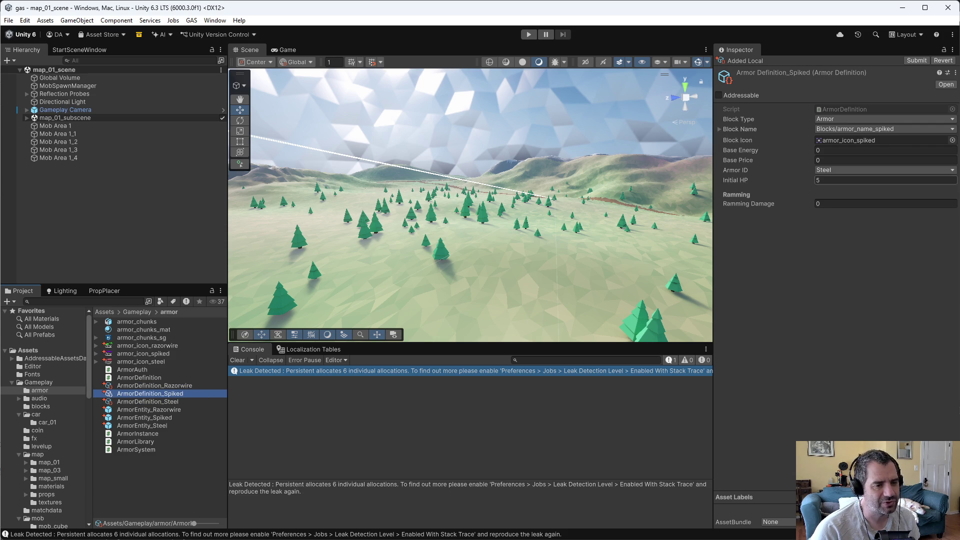
key("BackSpace")
key("Tab")
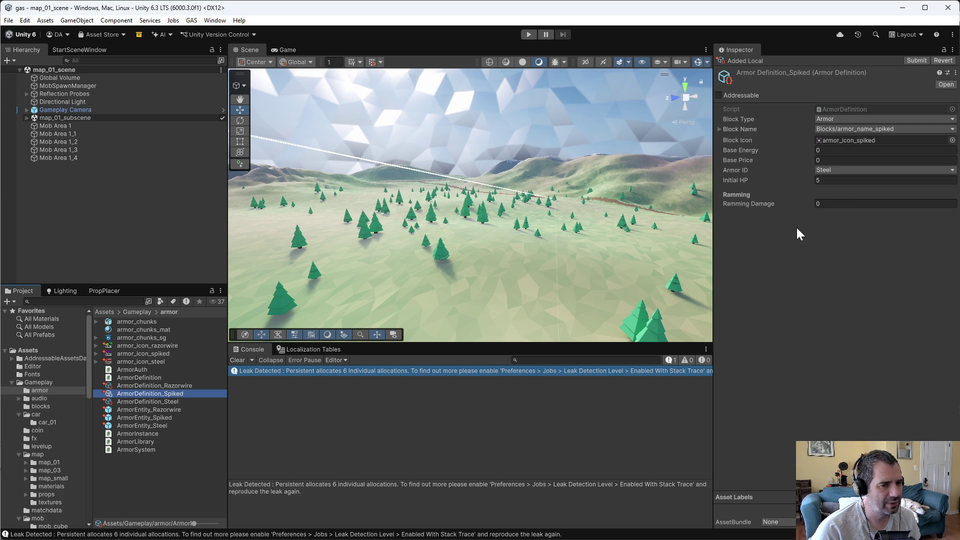
Step: Check the damage stat on WeaponDefinition_ArmorRamming_Spiked in weapon_car_ram
scroll(67, 461, "down", 5)
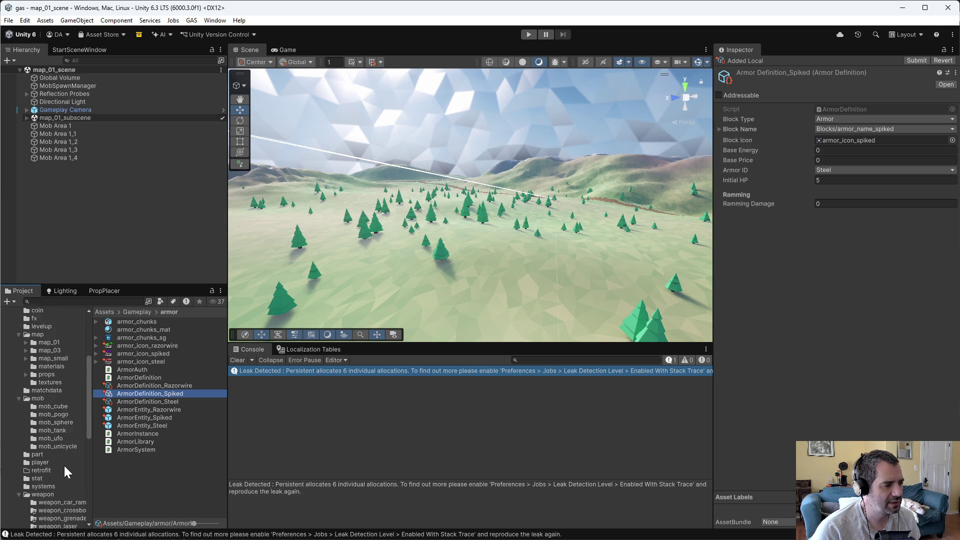
left_click(61, 472)
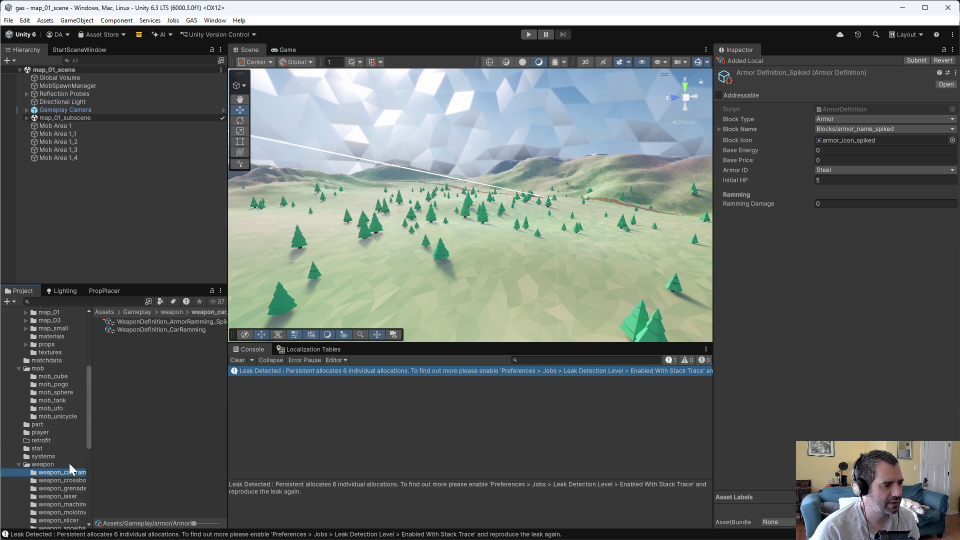
left_click(177, 324)
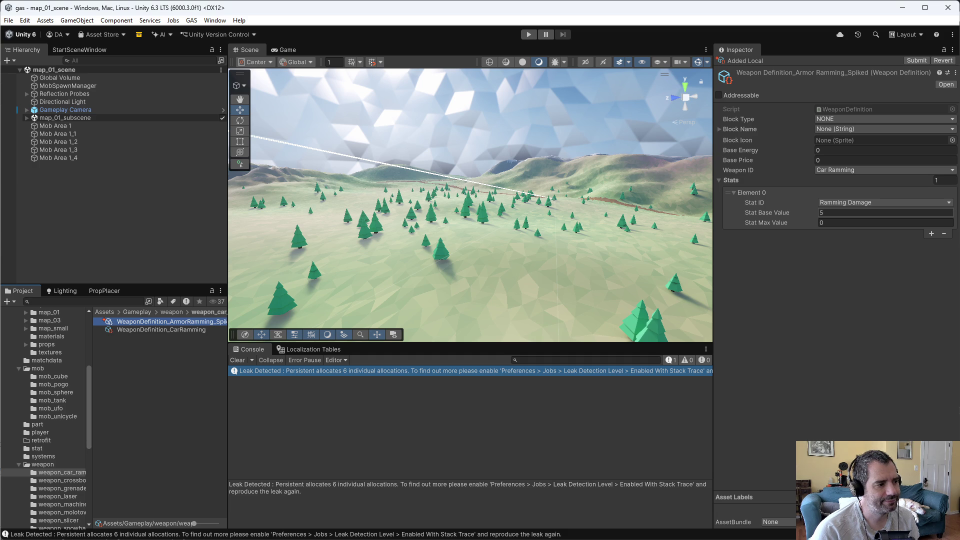
scroll(33, 408, "up", 3)
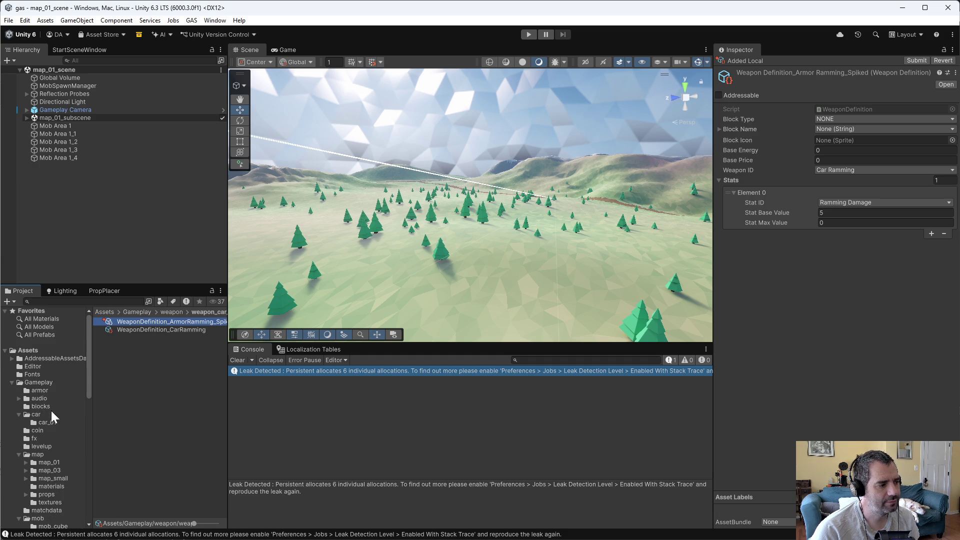
scroll(51, 410, "up", 2)
Step: Select the ArmorEntity_Razorwire prefab and scroll through its Inspector
left_click(50, 361)
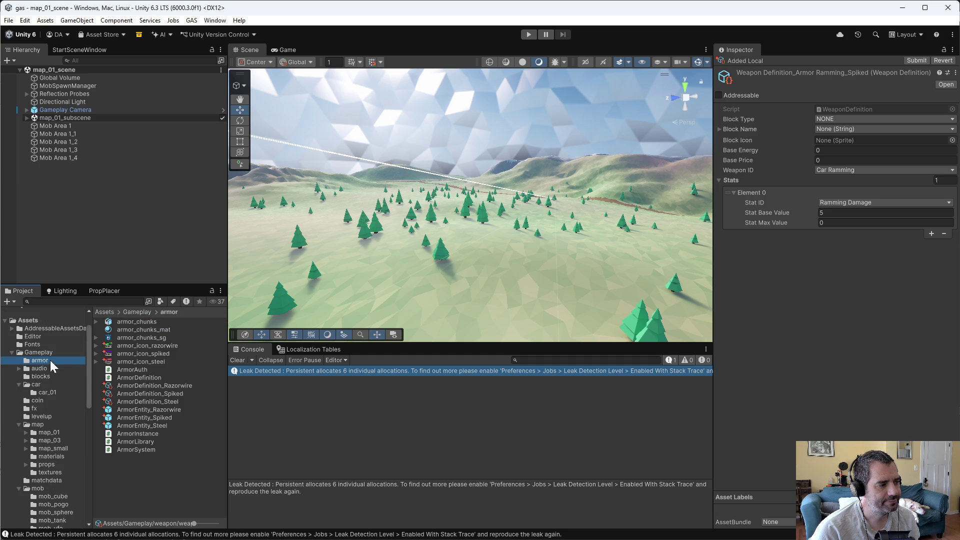
left_click(192, 410)
scroll(763, 389, "down", 15)
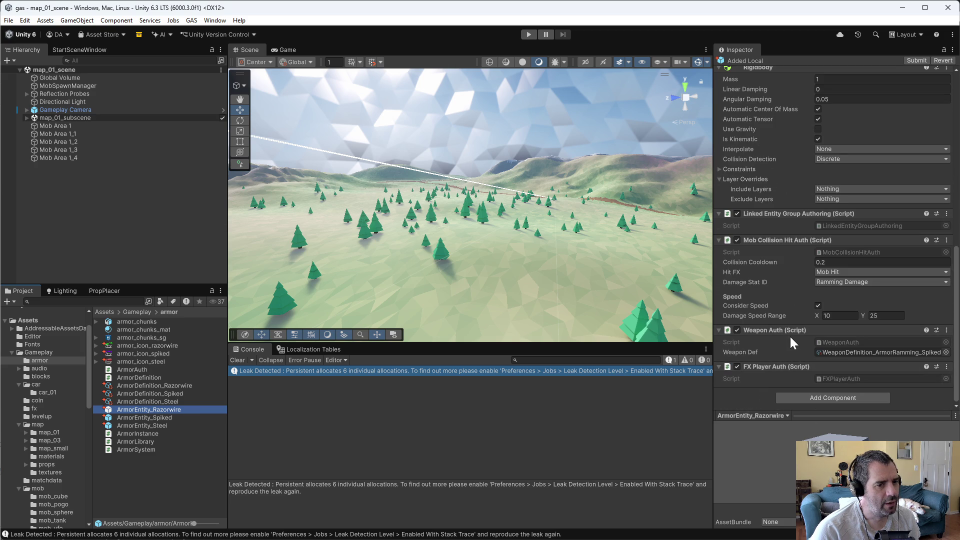
Step: Open MobCollisionHitSystem.cs in Emacs via a 'mobcol' file search
key("alt+Tab")
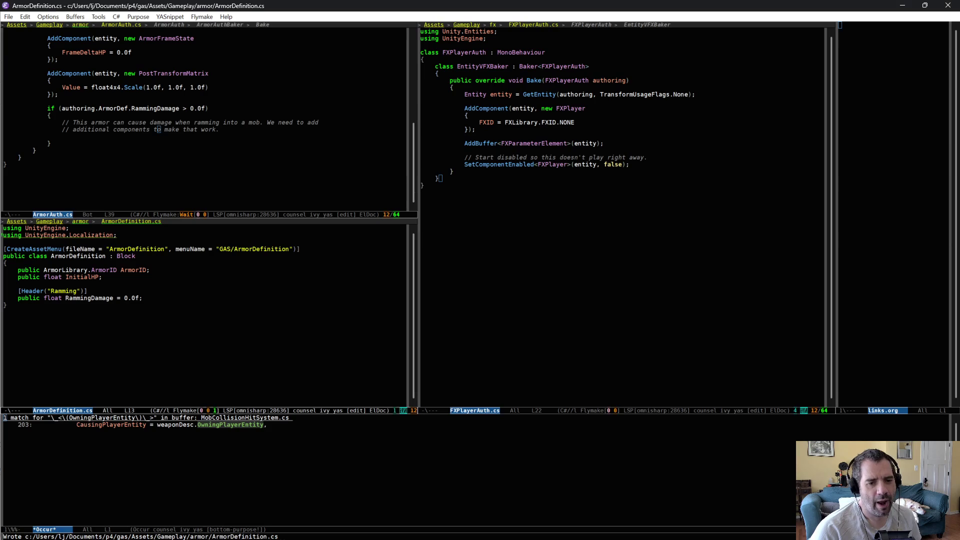
key("ctrl+x")
key("ctrl+f")
type("mobhi")
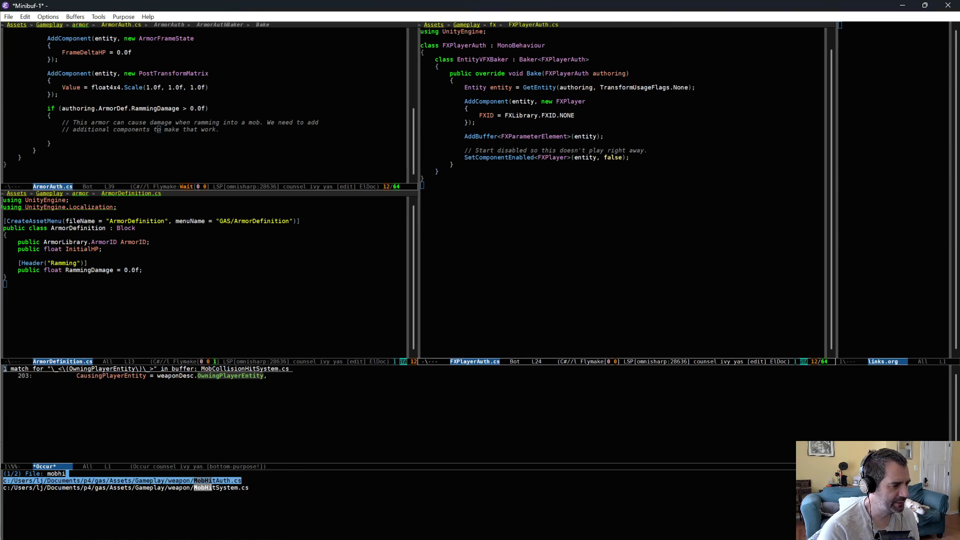
type("mobcol")
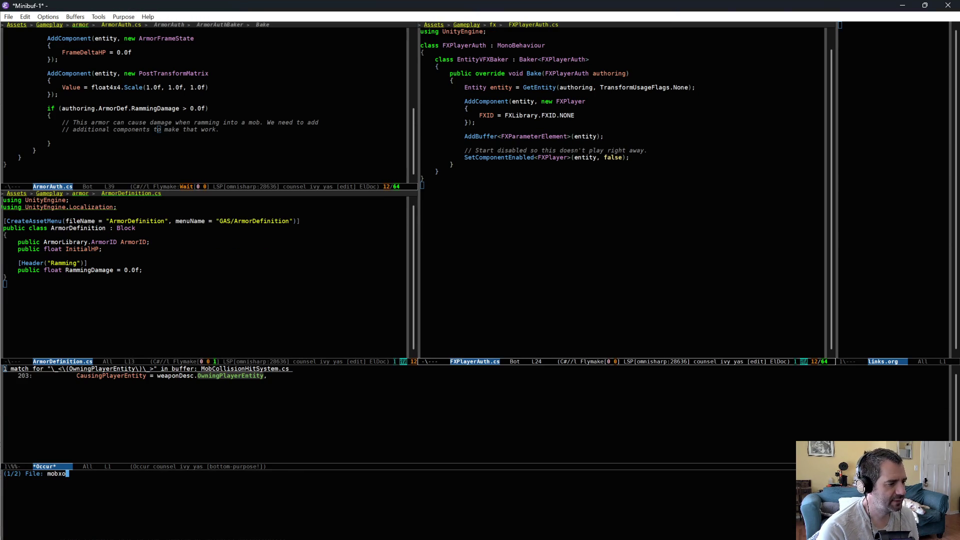
key("Down")
key("Return")
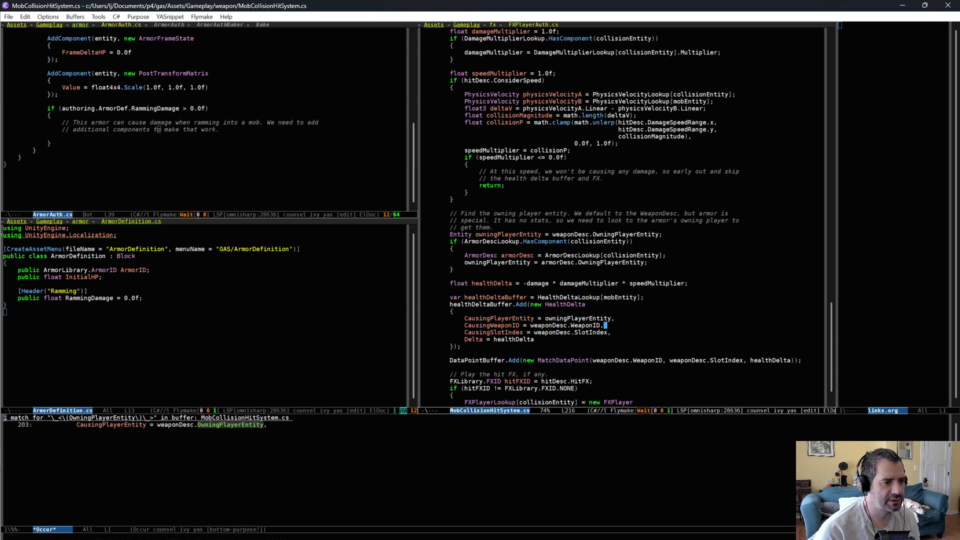
Step: Jump to where WeaponDescLookup is used in MobCollisionHitSystem.cs
scroll(672, 278, "up", 10)
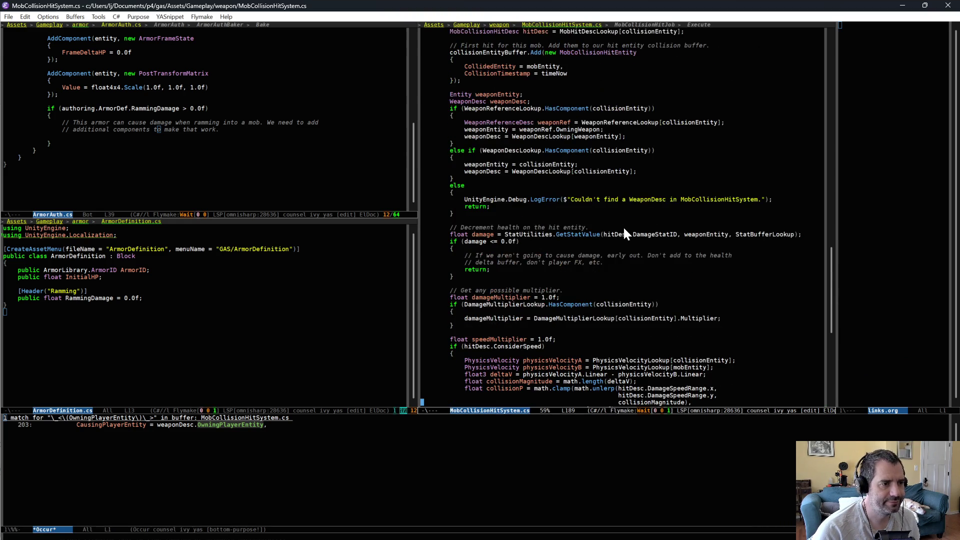
scroll(574, 155, "up", 15)
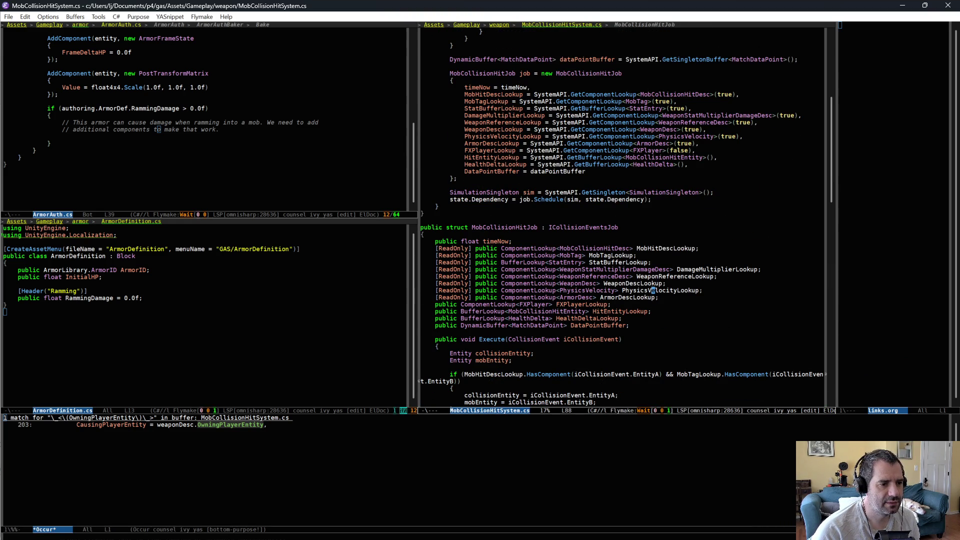
left_click(645, 283)
key("alt+s")
key(".")
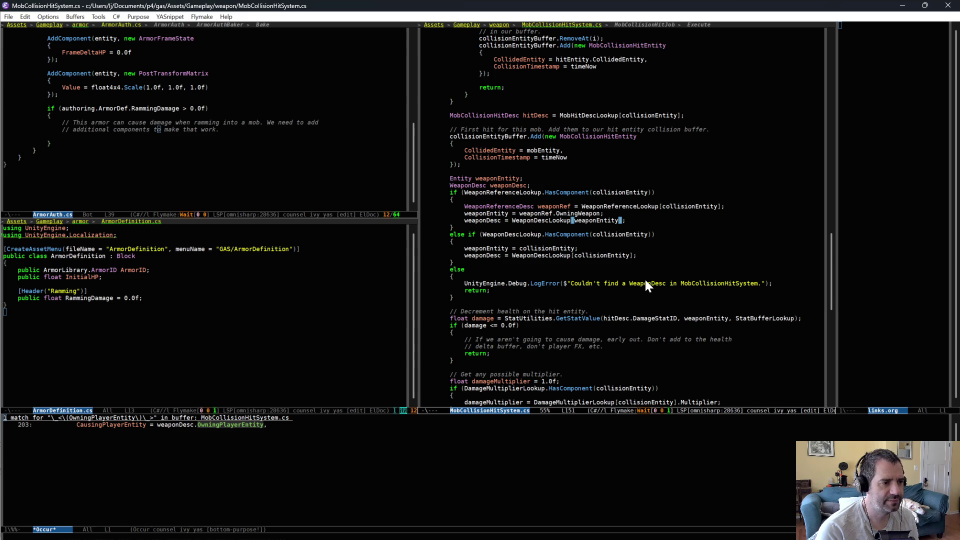
key("ctrl+e")
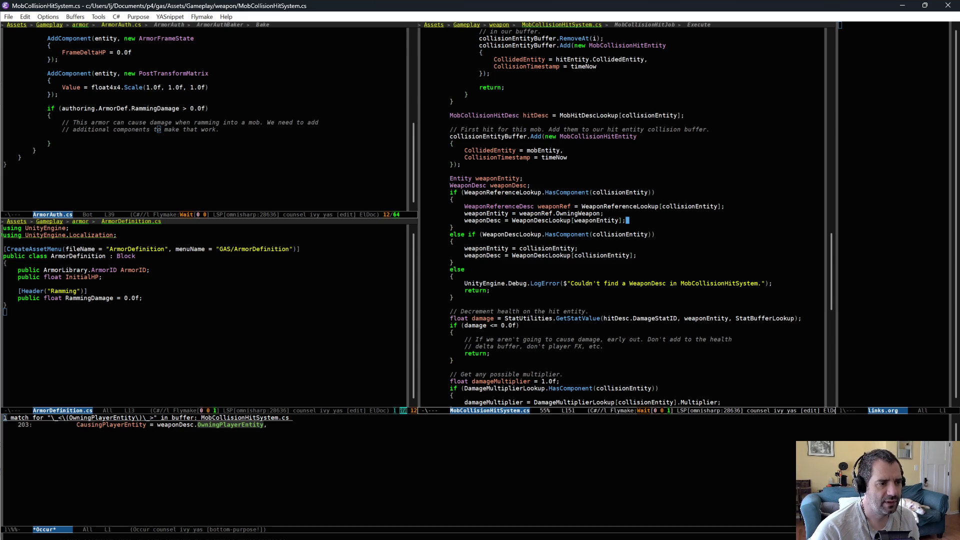
Step: Trace the weaponDesc variable's uses through the collision-hit code
left_click(481, 255)
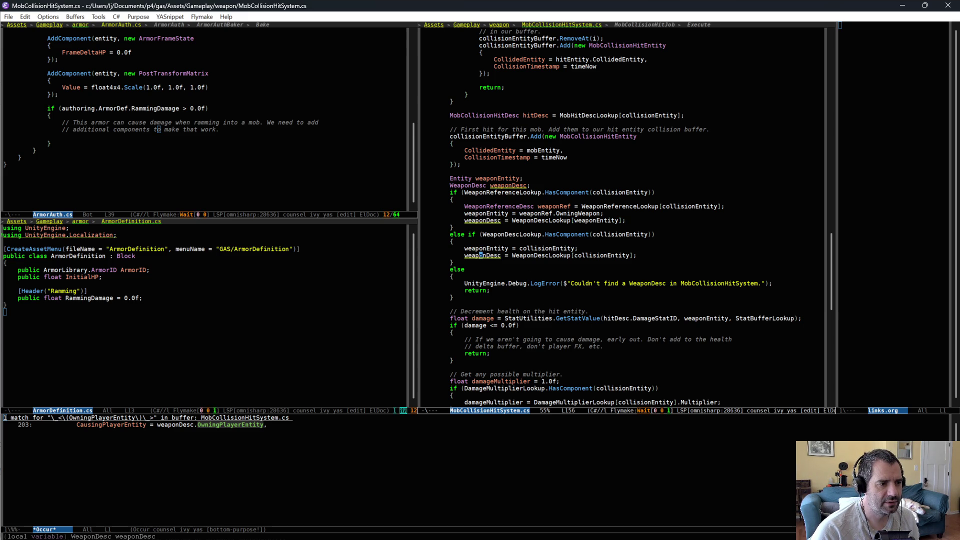
scroll(537, 349, "down", 10)
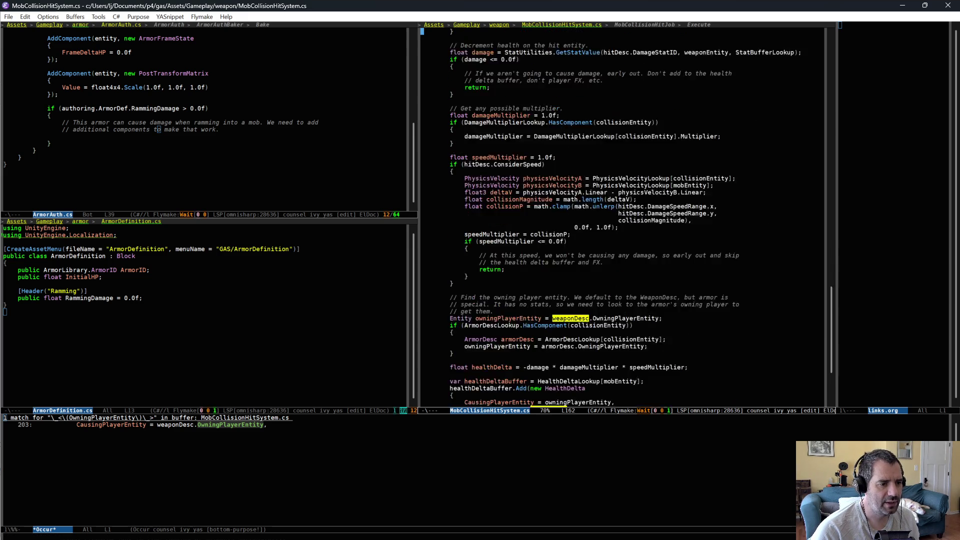
scroll(537, 354, "down", 5)
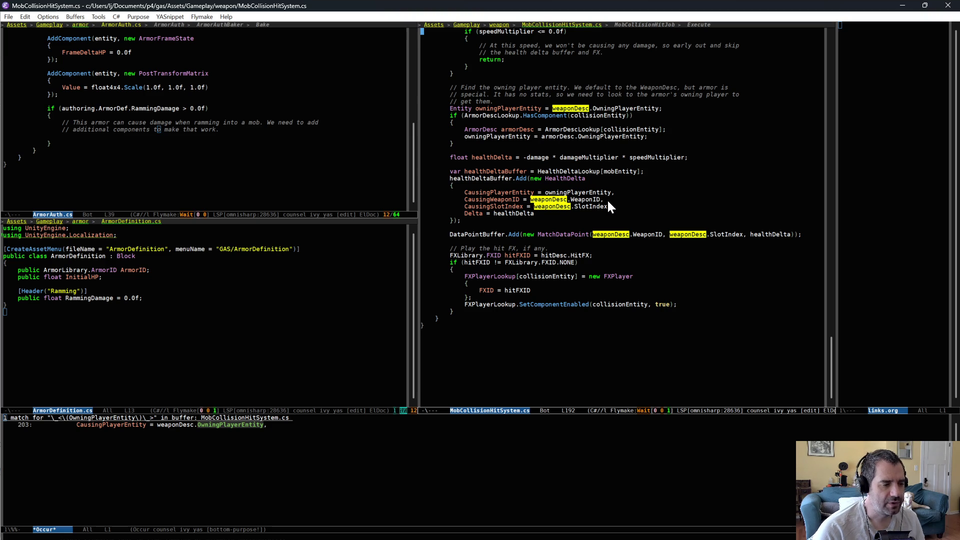
type(",")
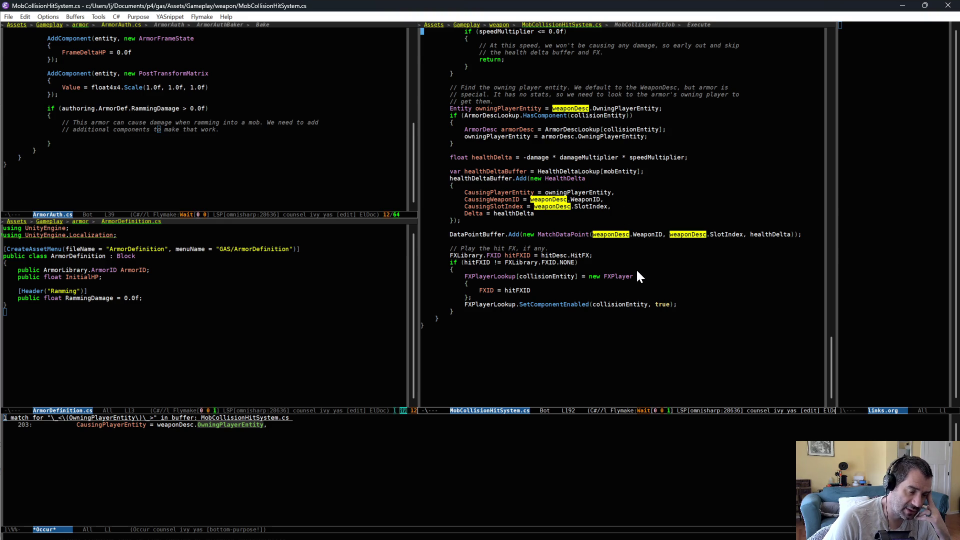
scroll(635, 268, "up", 3)
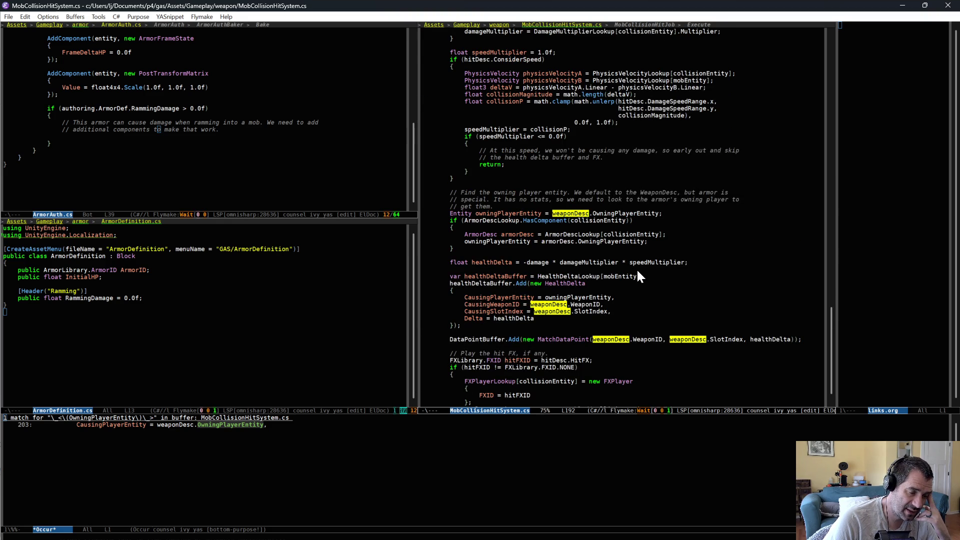
scroll(637, 273, "up", 5)
scroll(636, 269, "up", 3)
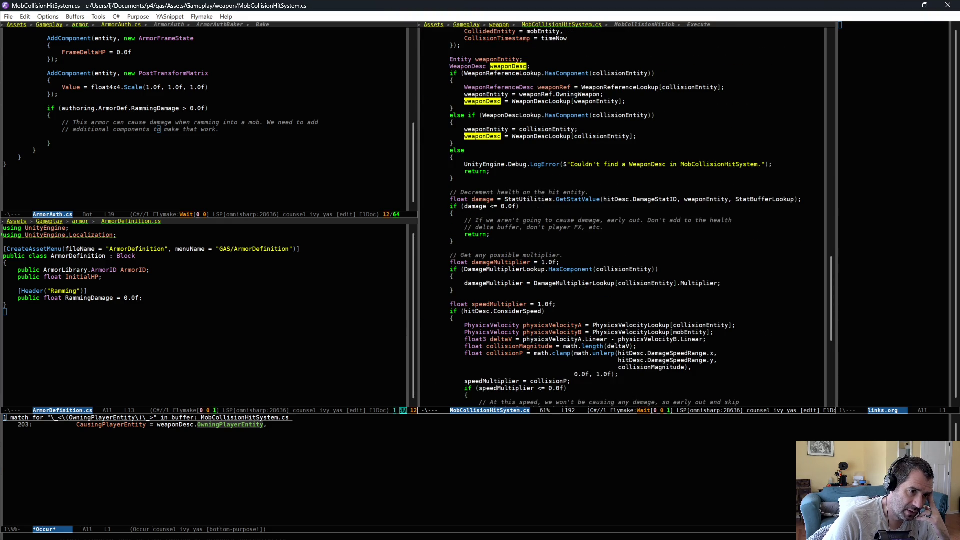
scroll(626, 220, "down", 6)
scroll(663, 242, "down", 1)
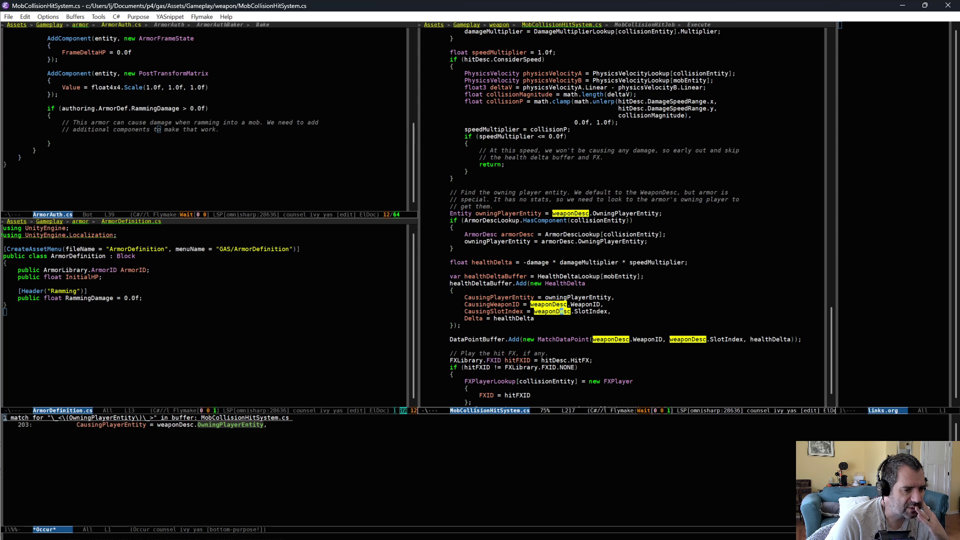
Step: Select weaponDesc.WeaponID and weaponDesc.SlotIndex in the health-delta code, then return to Unity
key("ctrl+space")
key("Up")
key("Up")
key("ctrl+g")
key("ctrl+=")
key("ctrl+=")
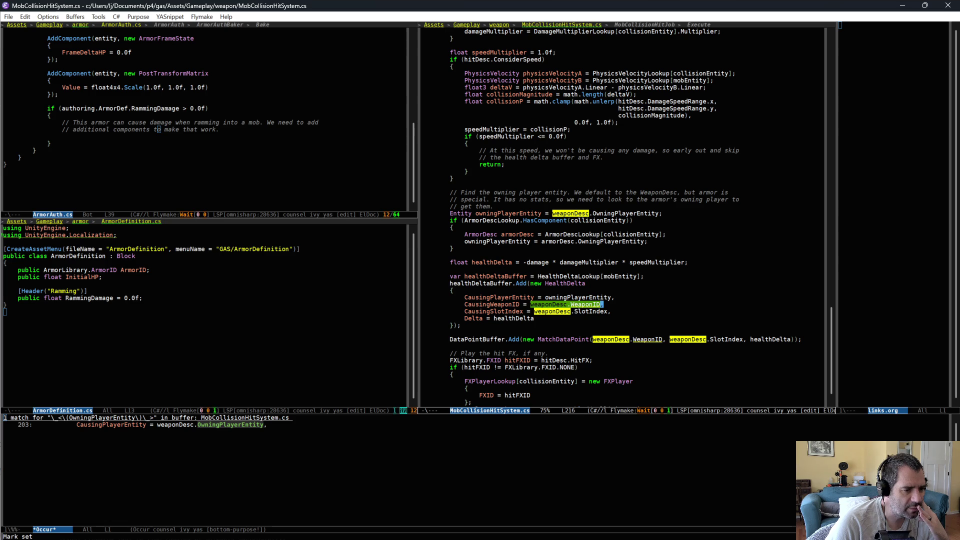
key("Down")
key("ctrl+=")
key("ctrl+=")
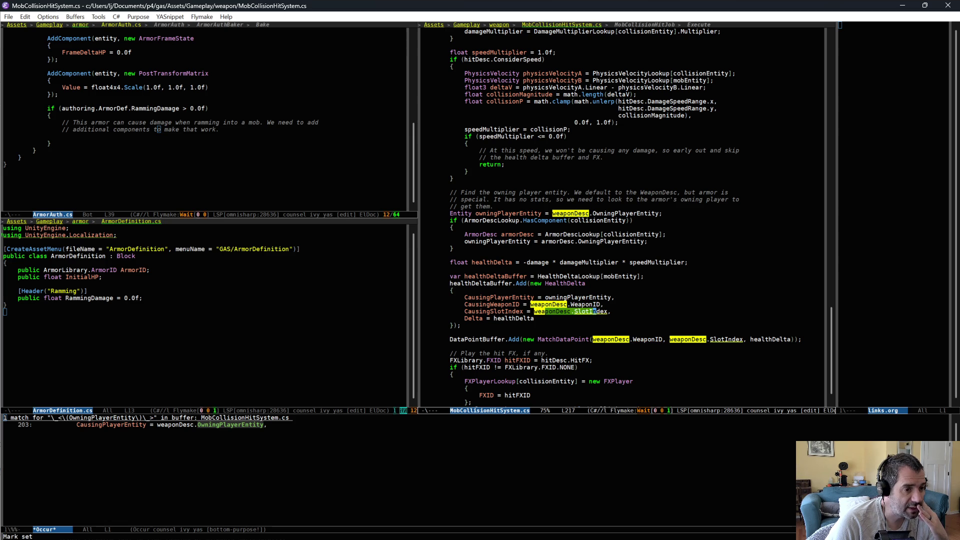
key("ctrl+g")
left_click(602, 311)
scroll(599, 313, "down", 2)
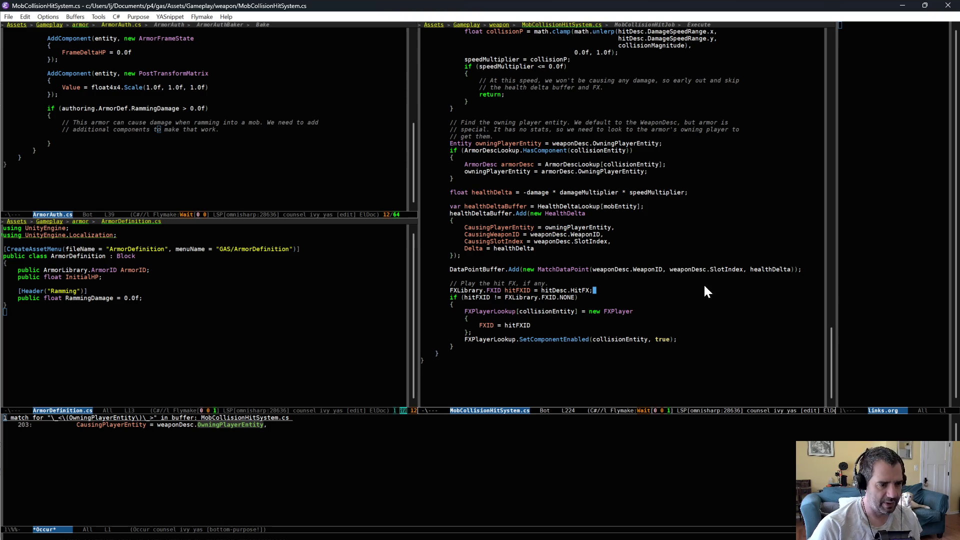
key("alt+Tab")
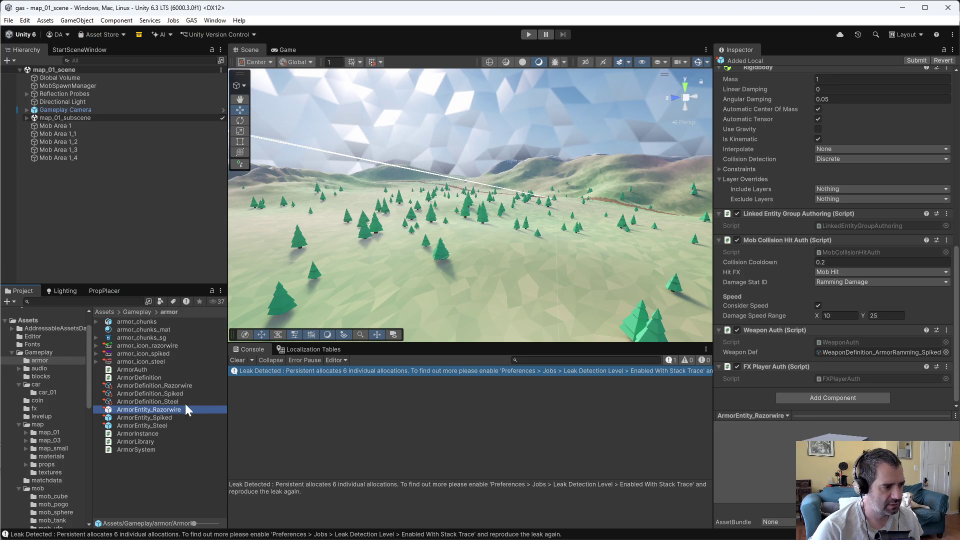
Step: Duplicate WeaponDefinition_ArmorRamming_Spiked and name the copy WeaponDefinition_ArmorRamming_Razorwire
scroll(47, 428, "down", 5)
left_click(68, 441)
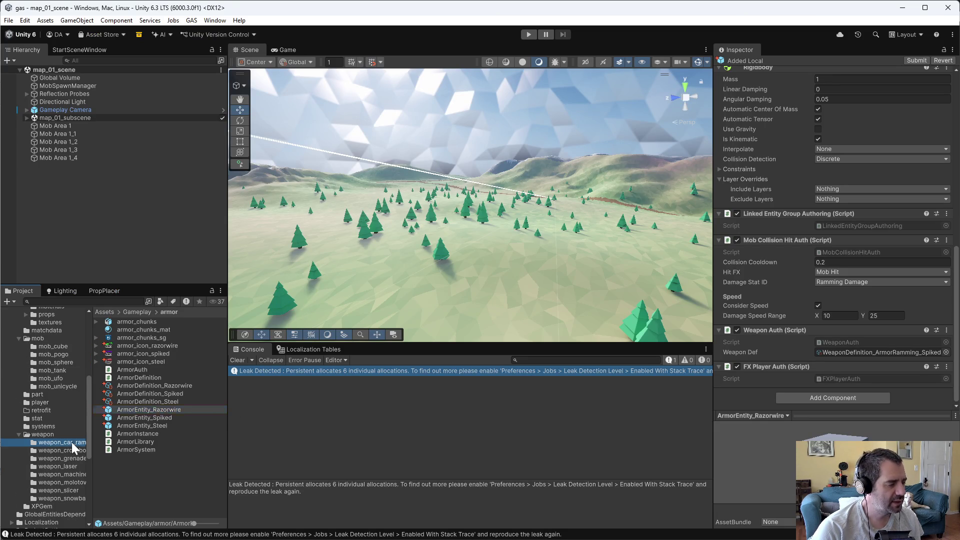
left_click(184, 322)
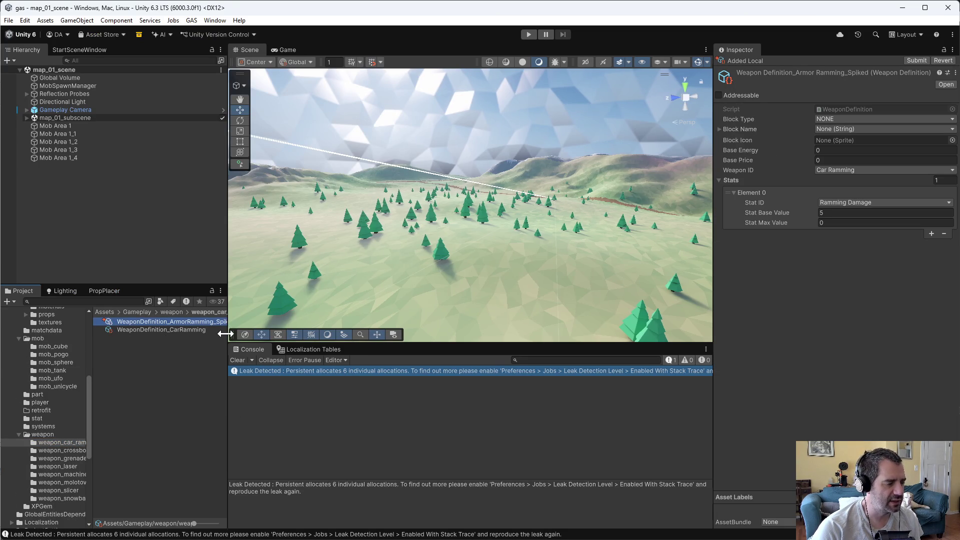
mouse_move(225, 335)
left_mouse_down()
mouse_move(250, 334)
mouse_move(239, 334)
left_mouse_up()
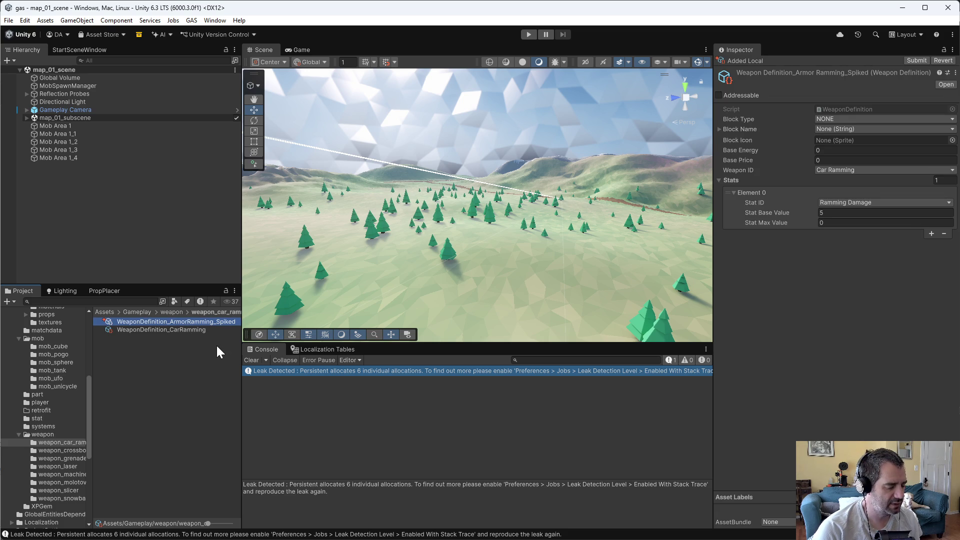
key("ctrl+d")
left_click(215, 329)
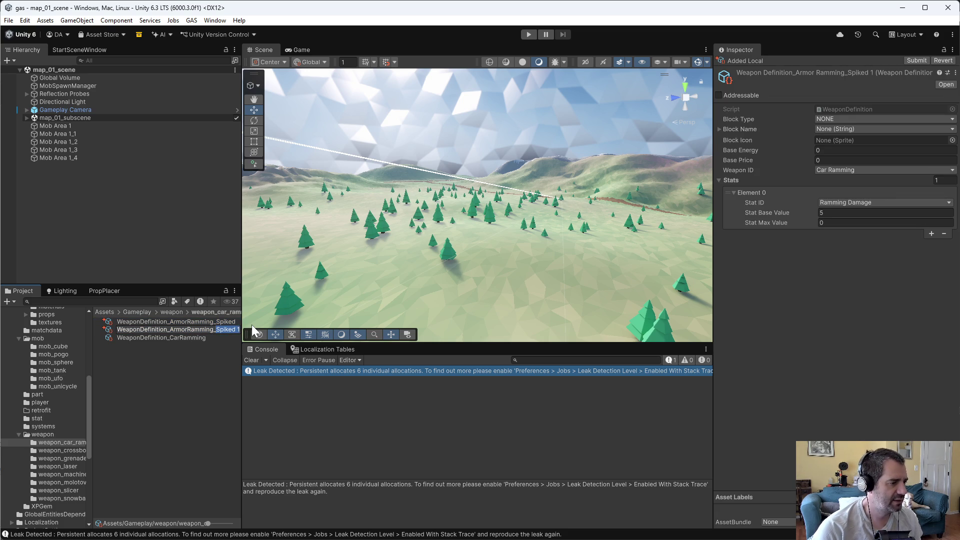
type("Razorwire")
key("Return")
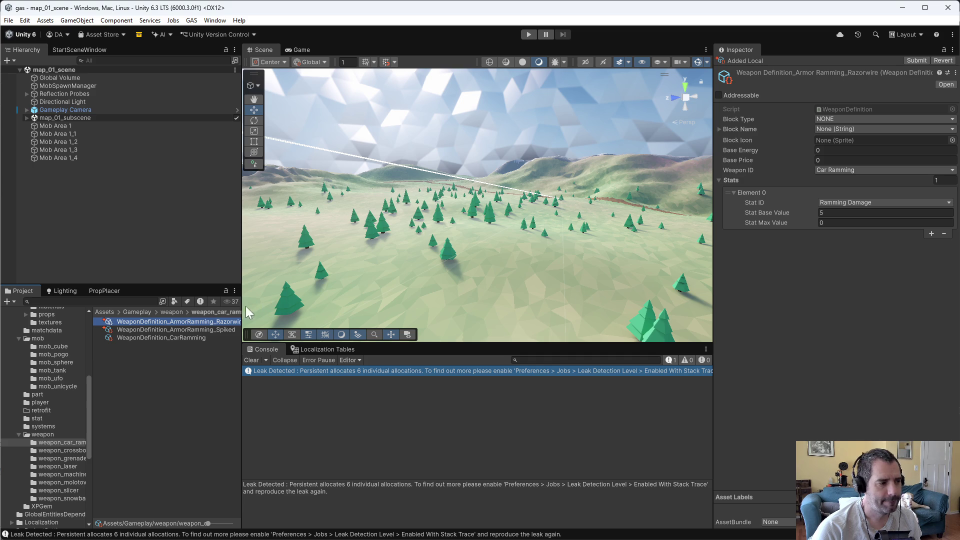
Step: Set the Spiked ramming stat base value to 1 and Razorwire's from 5 to 4
left_click(202, 330)
left_click(880, 213)
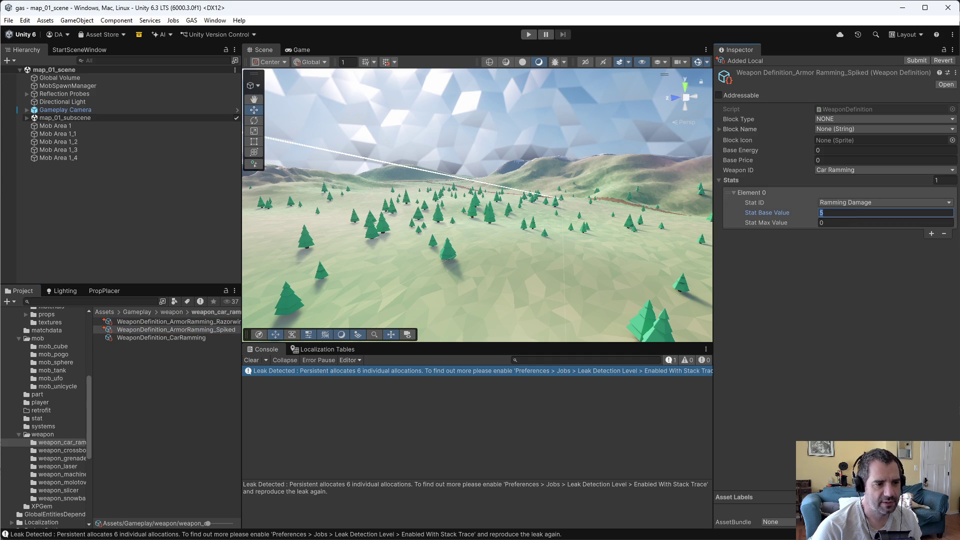
type("1")
left_click(210, 322)
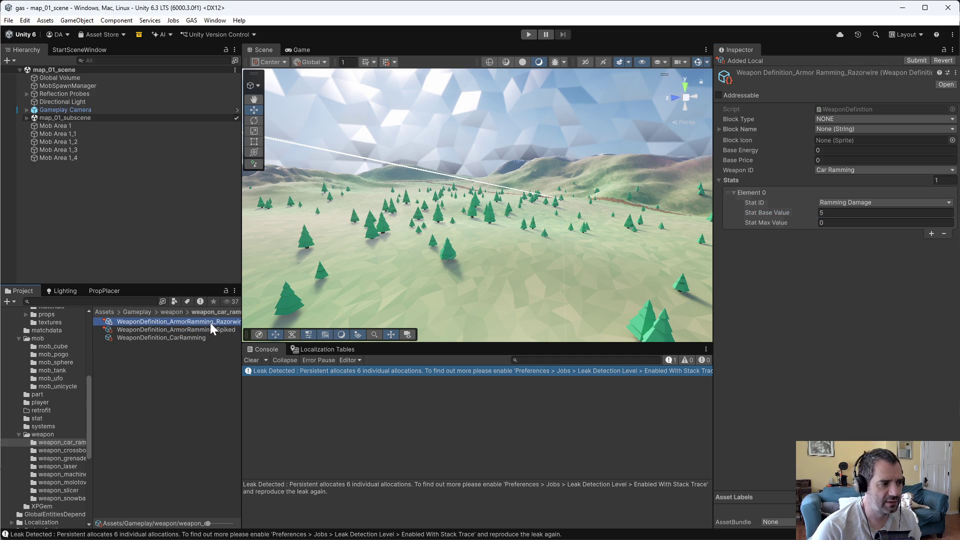
left_click_drag(748, 212, 743, 213)
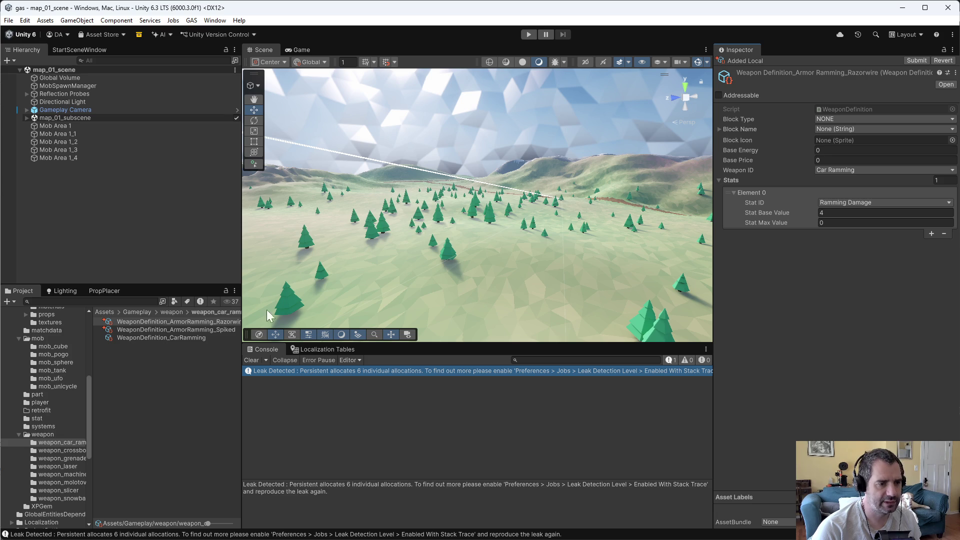
left_click(211, 328)
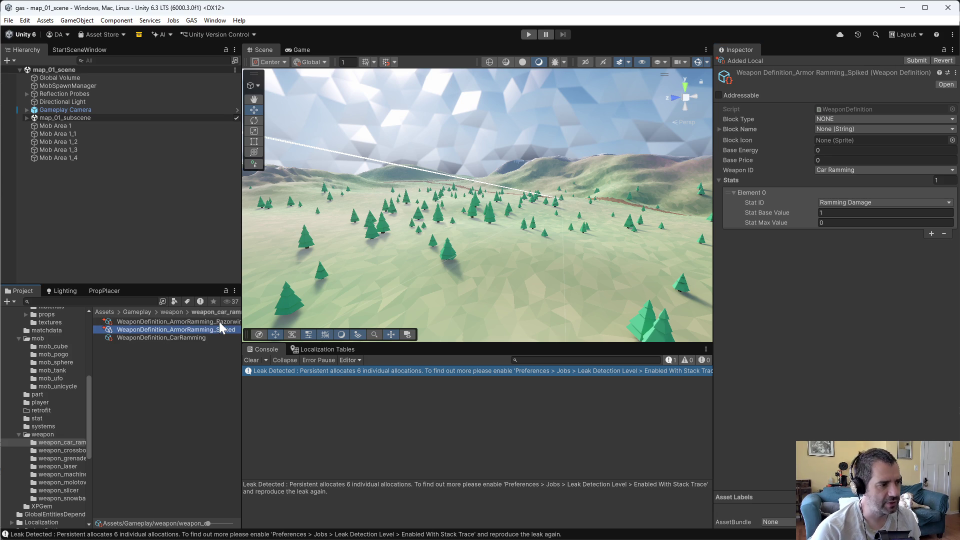
left_click(219, 320)
Step: Assign WeaponDefinition_ArmorRamming_Razorwire as the Weapon Def of the ArmorEntity_Razorwire prefab in Gameplay > armor
scroll(37, 415, "up", 10)
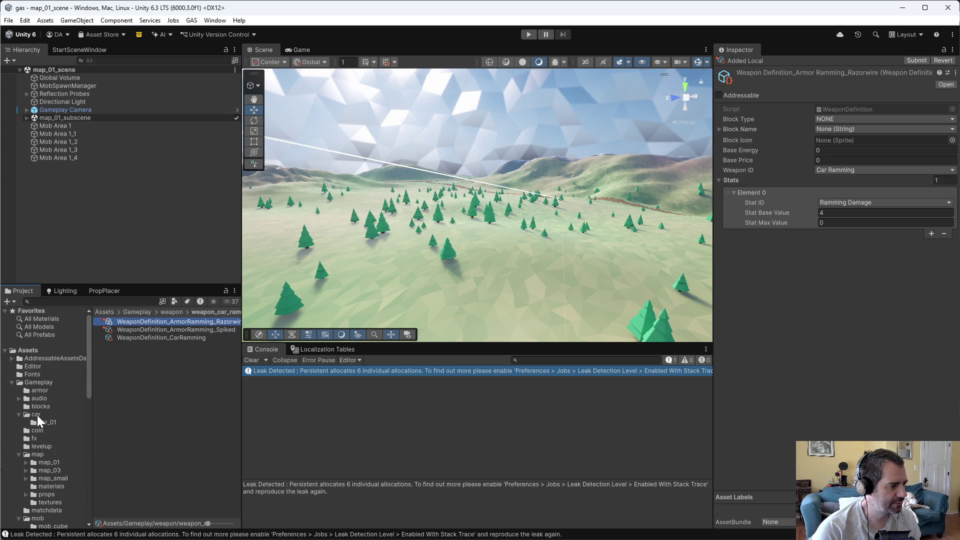
left_click(50, 385)
left_click(40, 391)
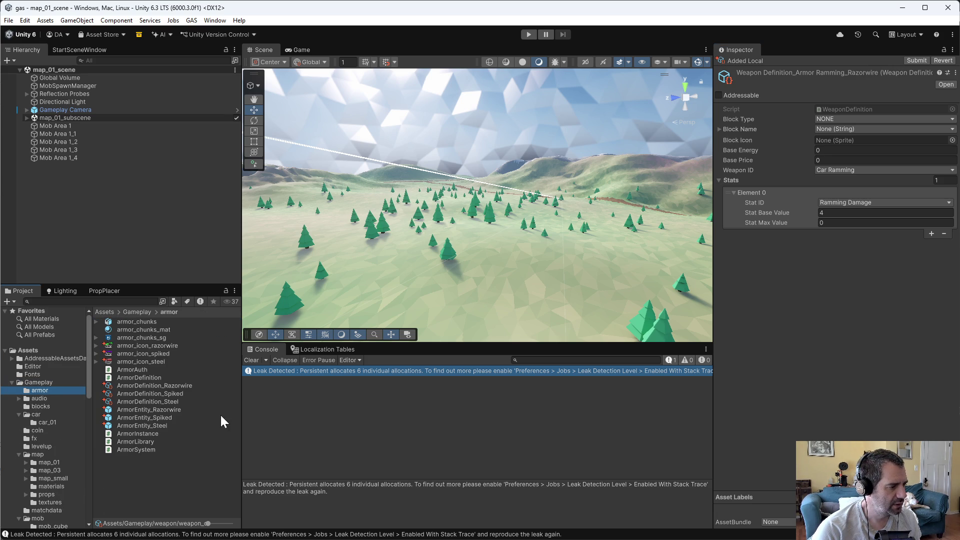
left_click(161, 386)
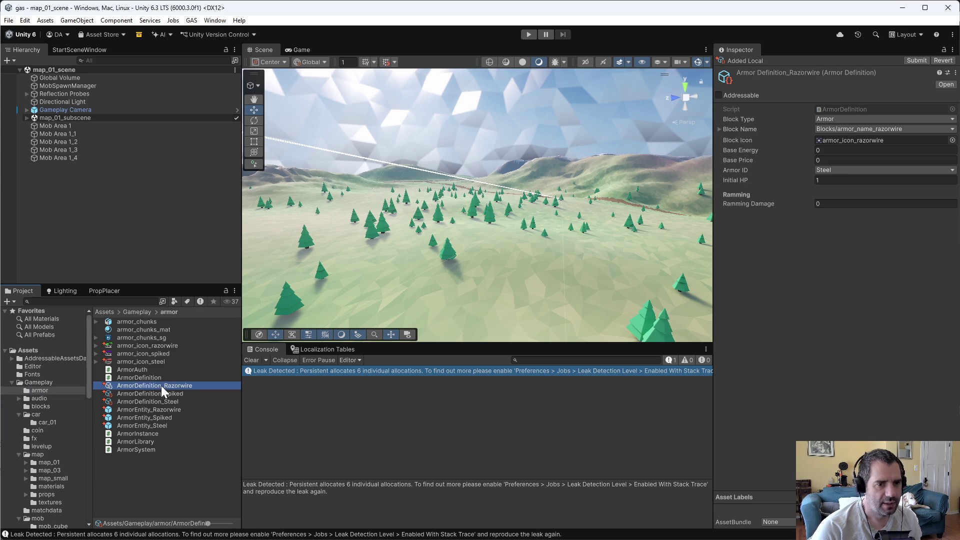
left_click(161, 409)
scroll(800, 338, "down", 10)
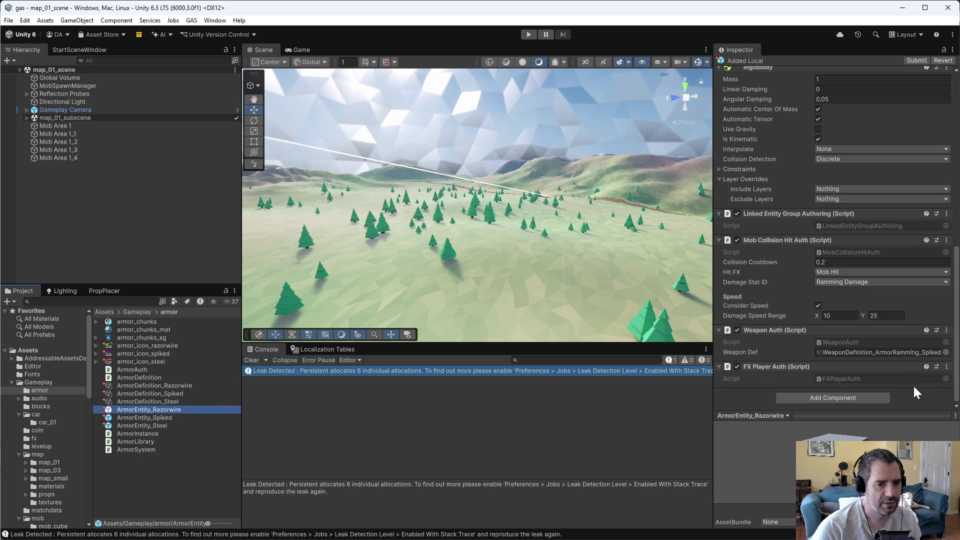
left_click(946, 352)
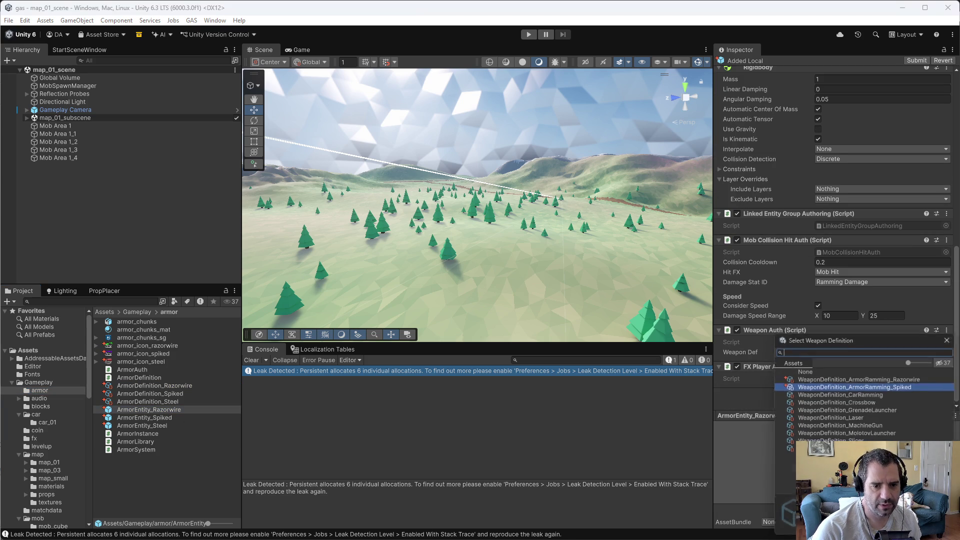
double_click(877, 377)
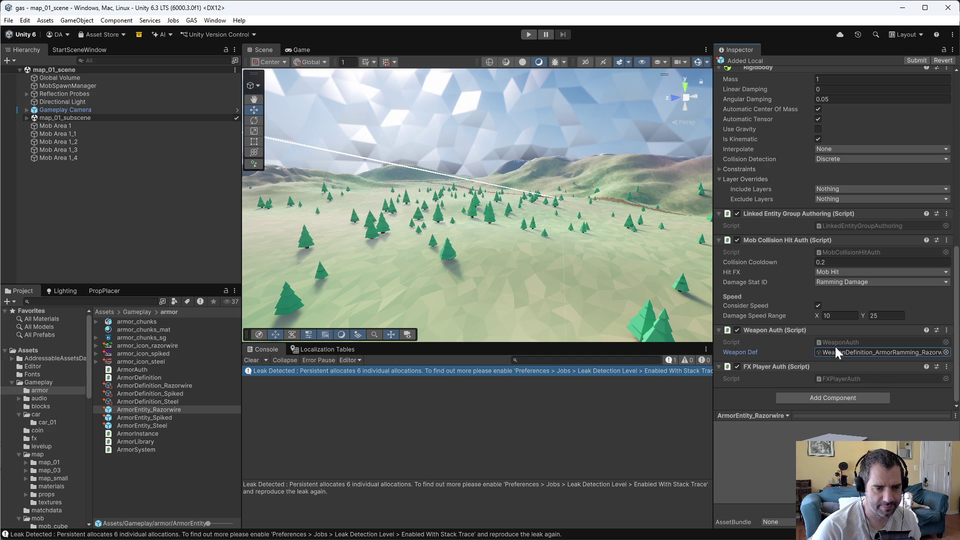
Step: Check the ArmorEntity_Spiked and ArmorEntity_Steel prefabs, then review ArmorEntity_Razorwire's components again
left_click(168, 418)
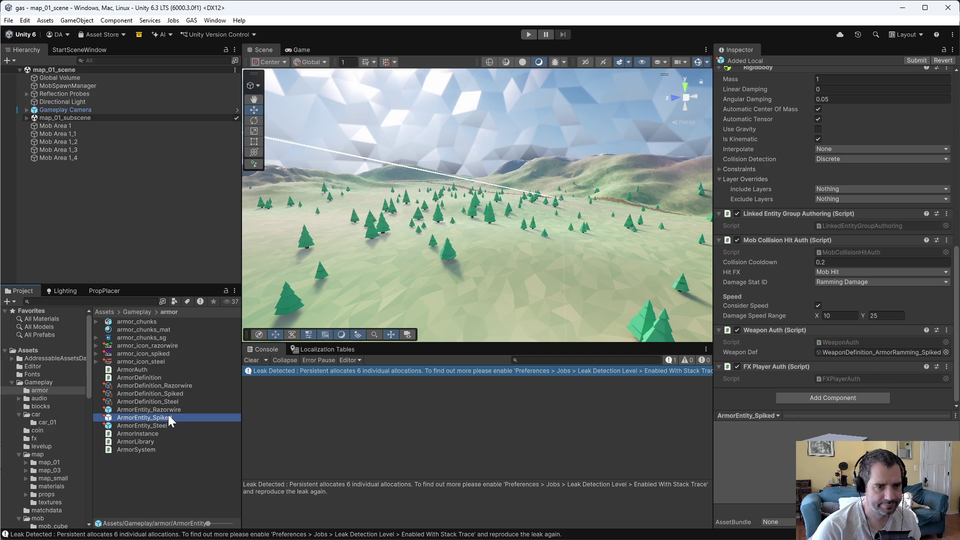
left_click(164, 426)
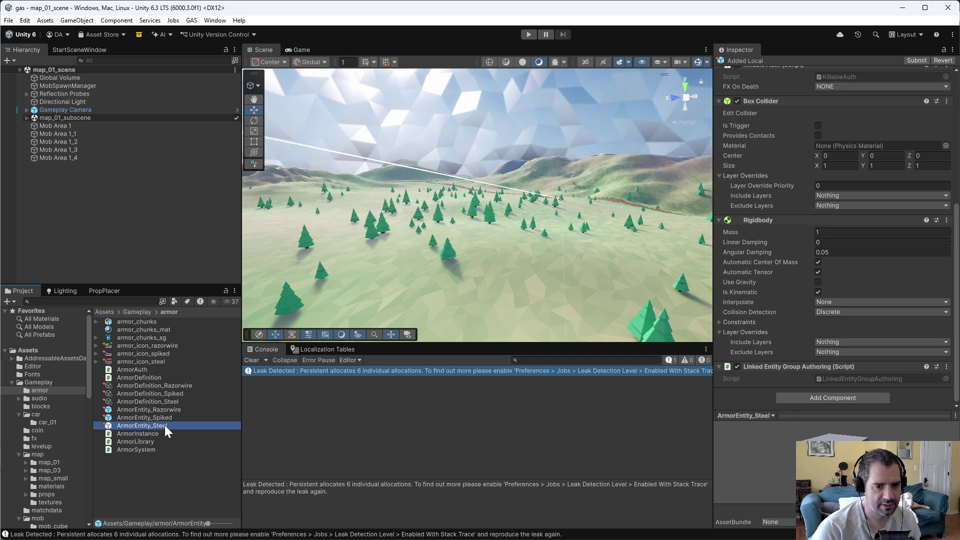
left_click(166, 417)
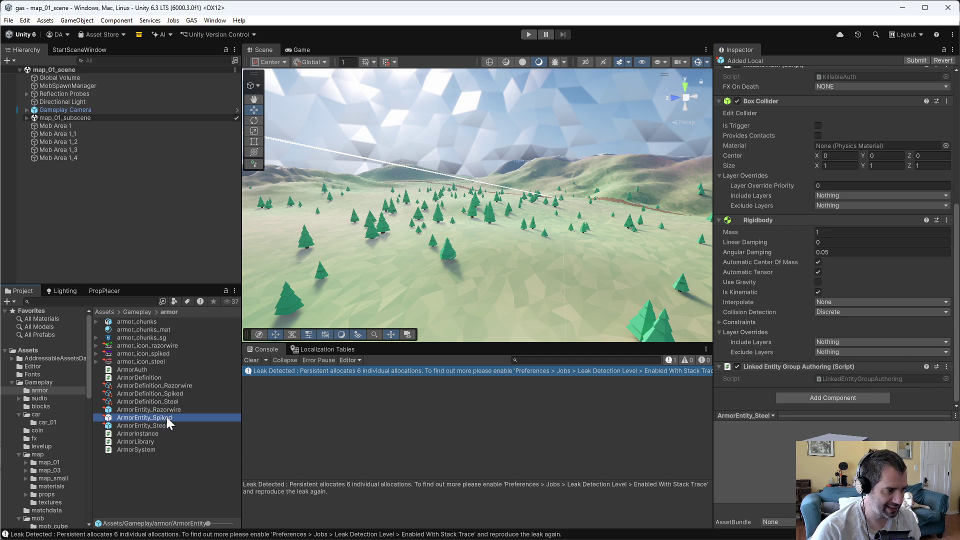
left_click(170, 411)
scroll(745, 330, "down", 3)
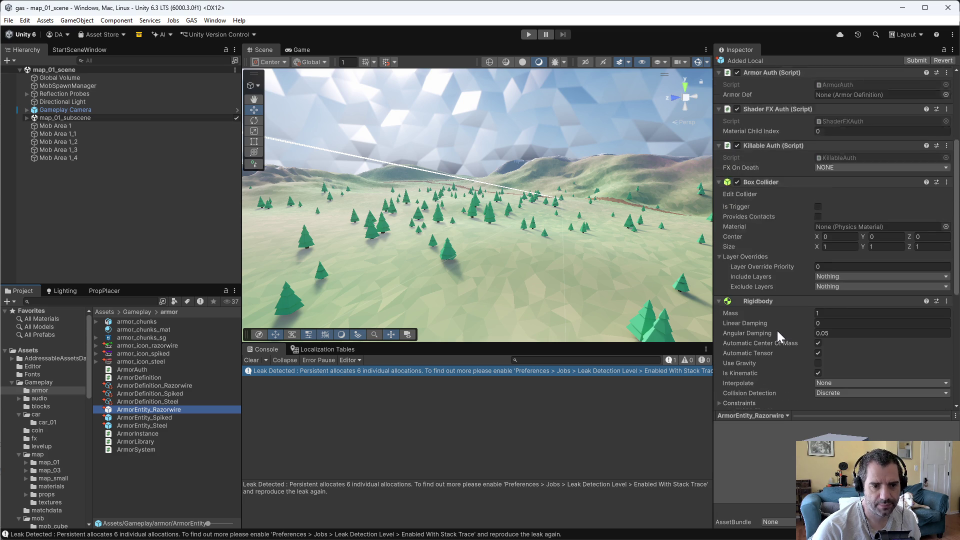
scroll(797, 350, "down", 5)
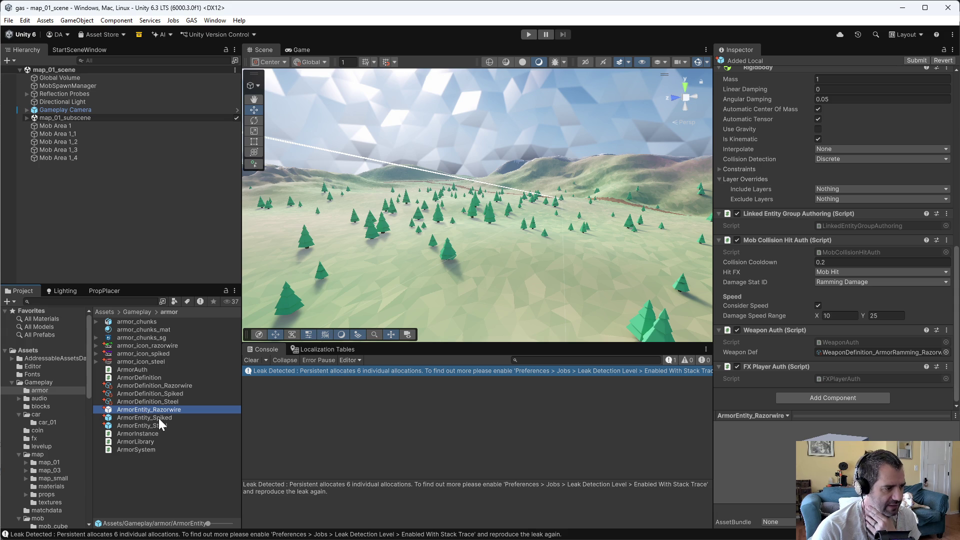
Step: Compare the Steel, Spiked and Razorwire armor definitions' Initial HP and Ramming Damage values
left_click(174, 400)
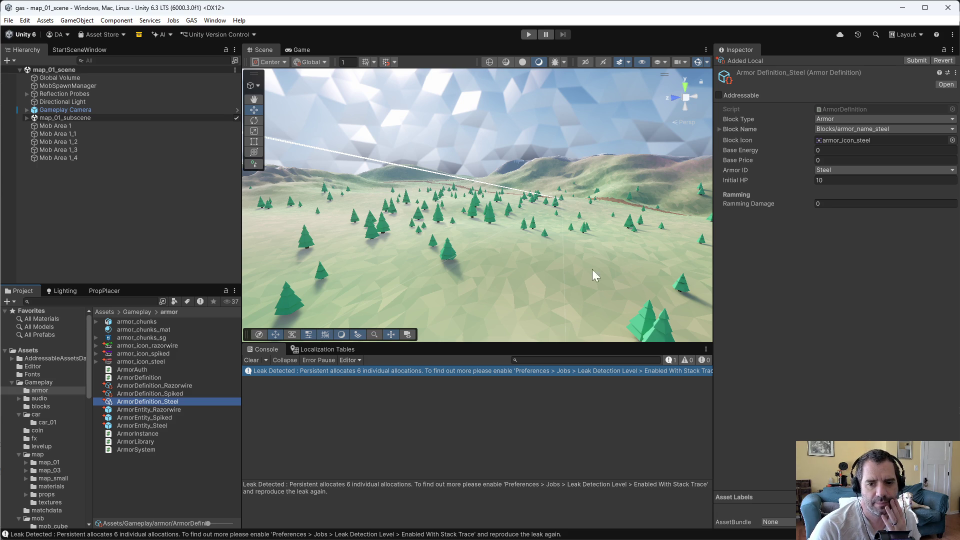
left_click(176, 394)
left_click(184, 386)
left_click(184, 392)
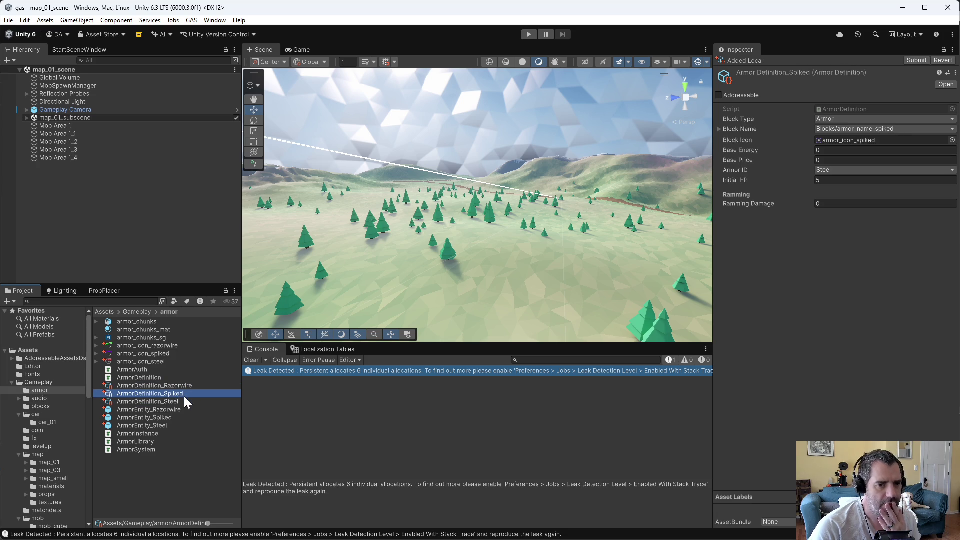
left_click(186, 400)
left_click(190, 385)
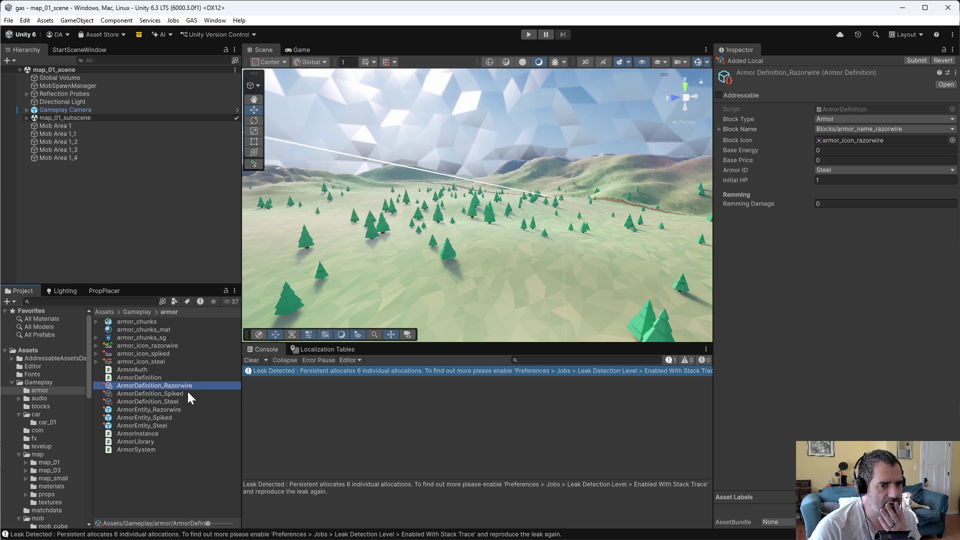
left_click(186, 393)
Step: Look through the ArmorEntity_Razorwire and ArmorEntity_Steel prefabs, ending on ArmorEntity_Spiked
left_click(181, 407)
left_click(181, 403)
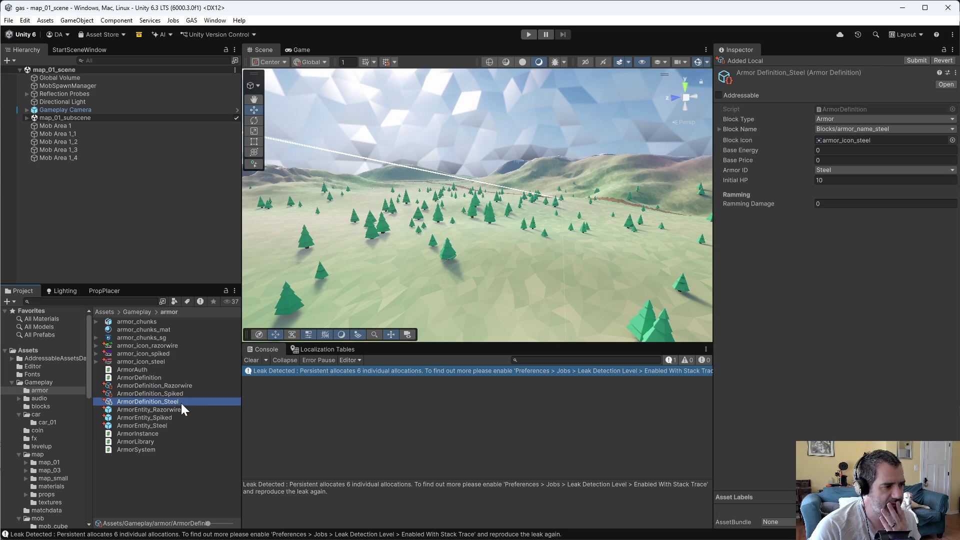
left_click(169, 411)
left_click(165, 425)
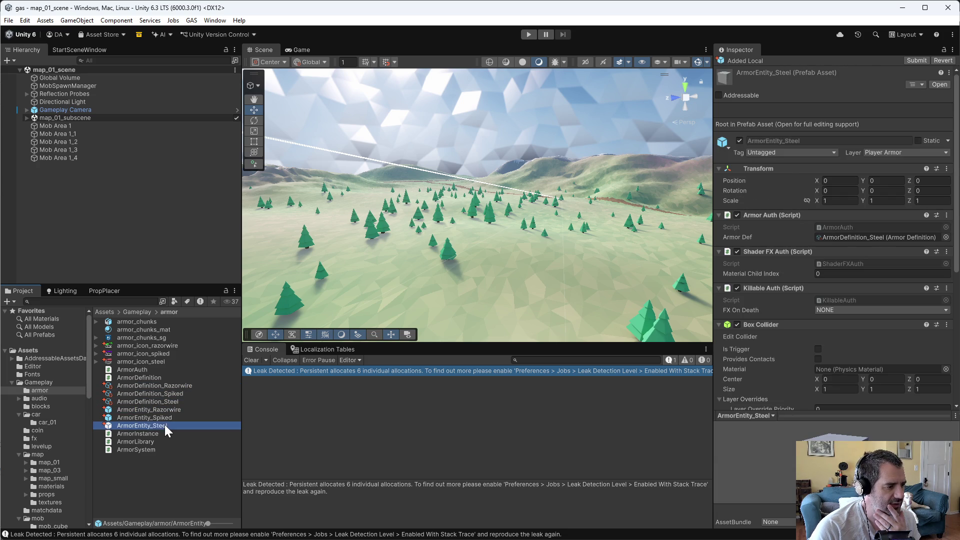
left_click(164, 419)
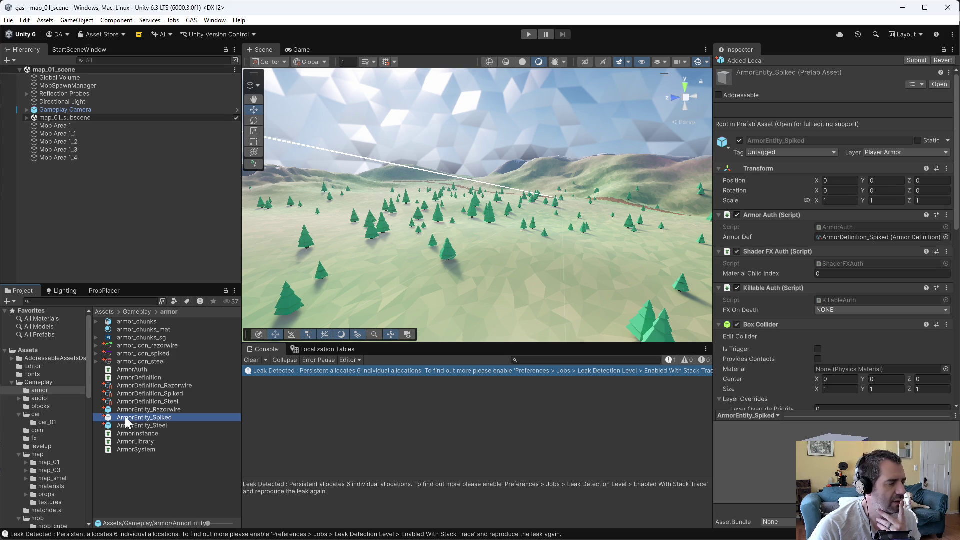
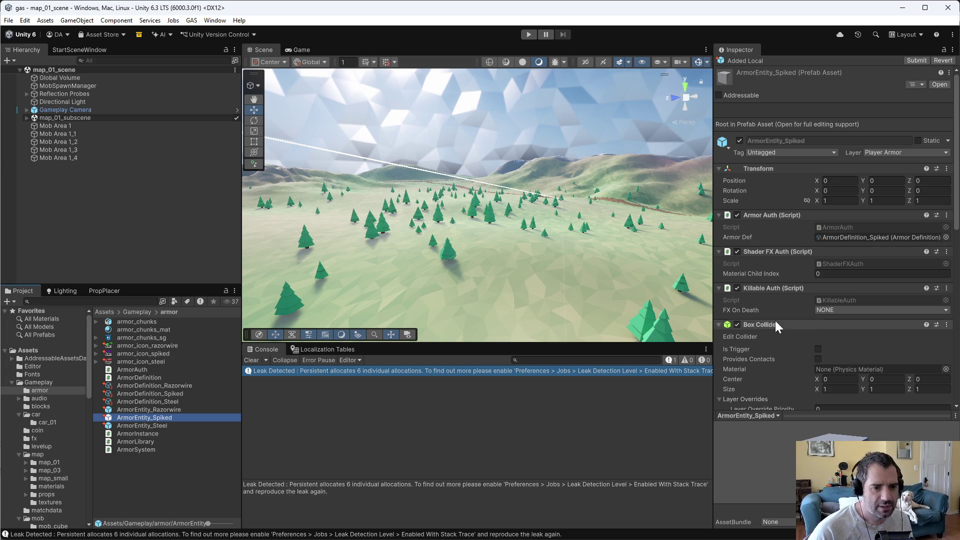
Step: Open the GameManager prefab from the Gameplay folder and select its PartStoreManager
left_click(170, 410)
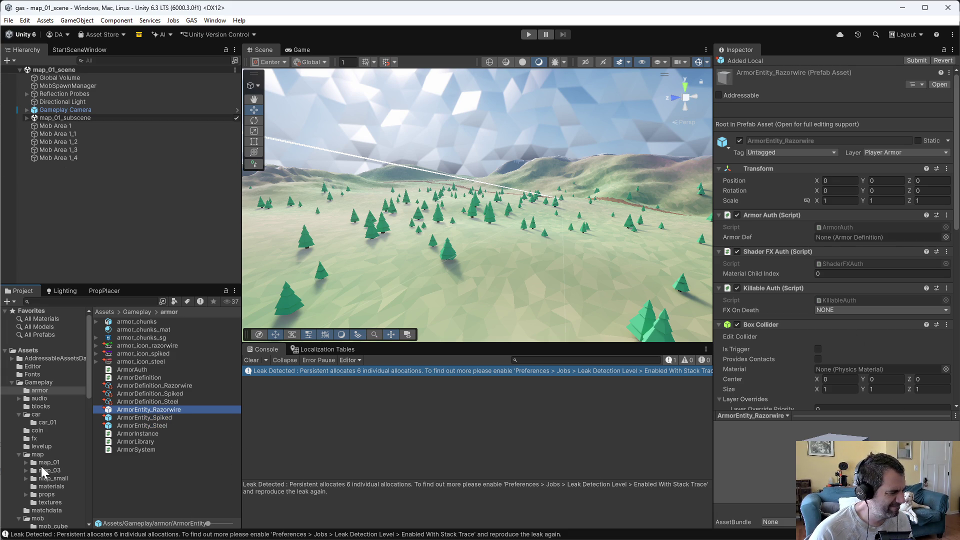
scroll(41, 466, "down", 5)
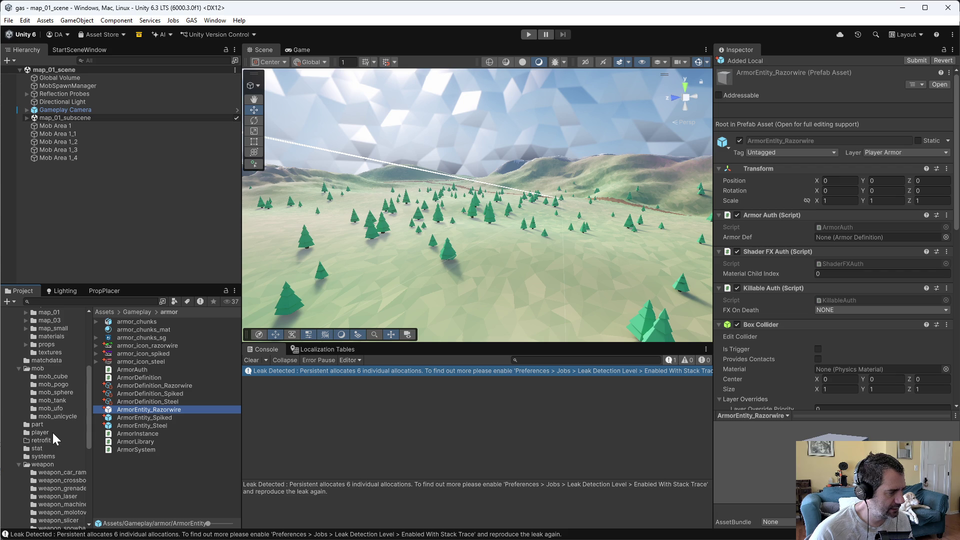
scroll(52, 432, "up", 3)
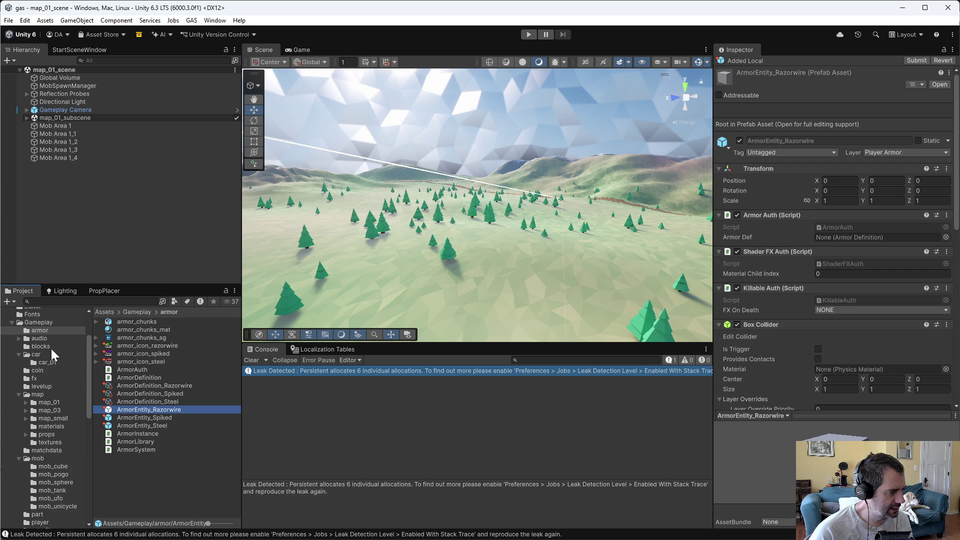
left_click(43, 322)
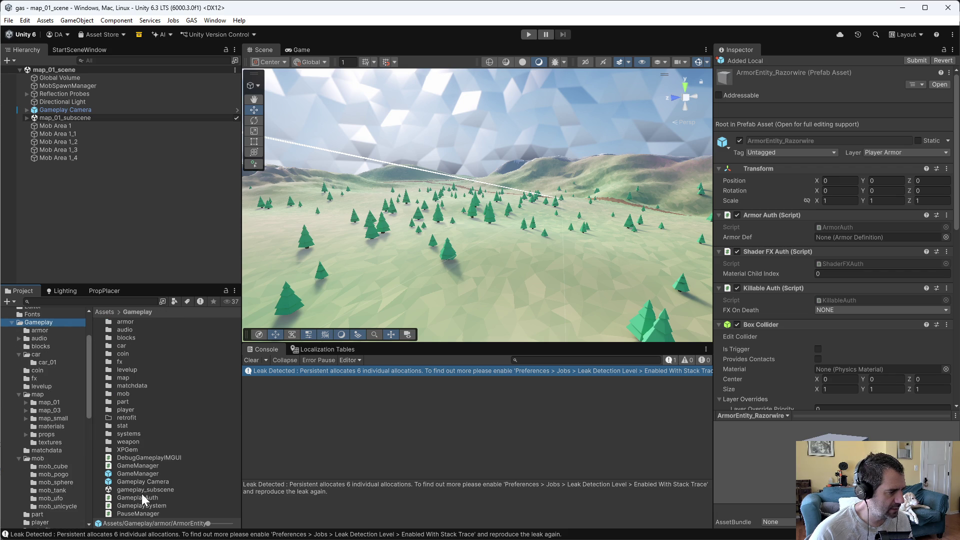
double_click(158, 473)
left_click(66, 106)
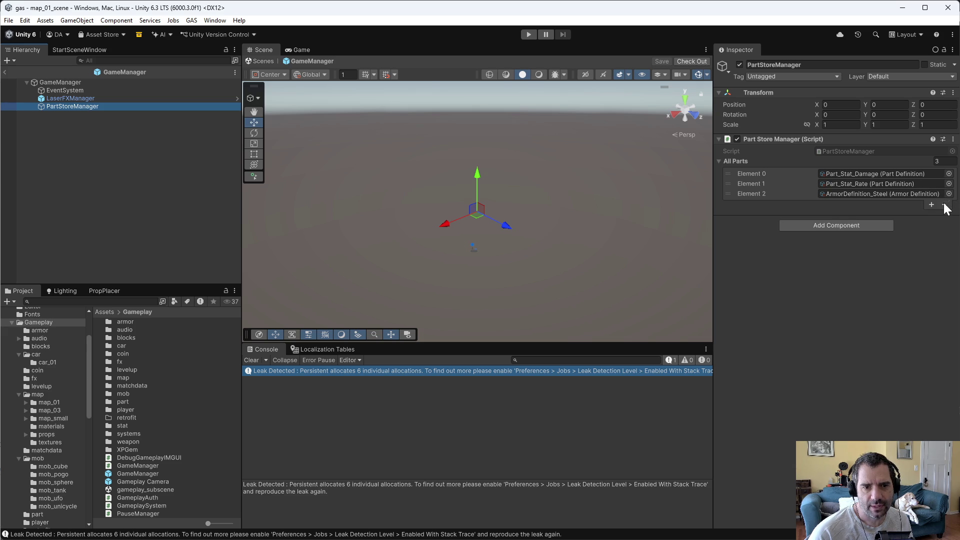
Step: Remove Part_Stat_Damage and Part_Stat_Rate from All Parts and set the second entry to ArmorDefinition_Spiked
left_click(915, 175)
left_click(945, 205)
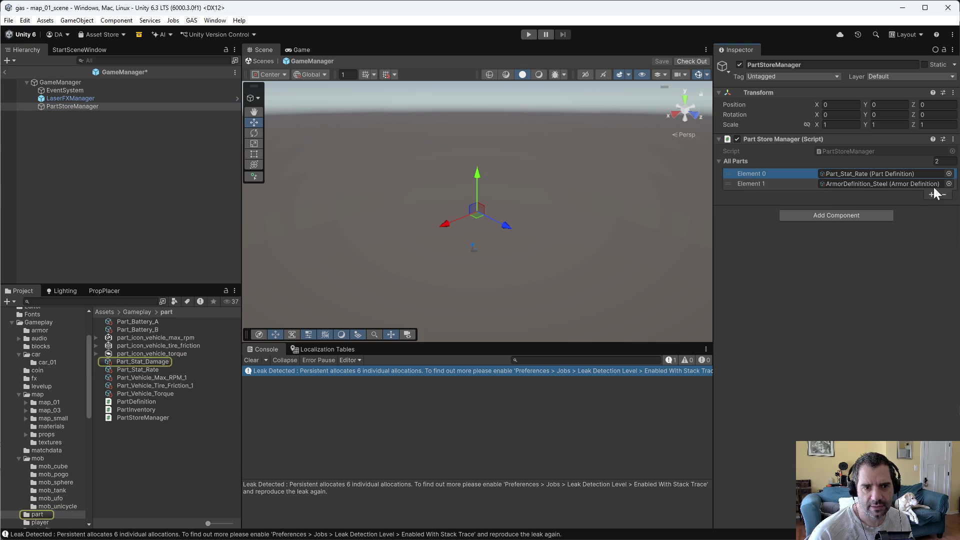
left_click(945, 195)
left_click(932, 194)
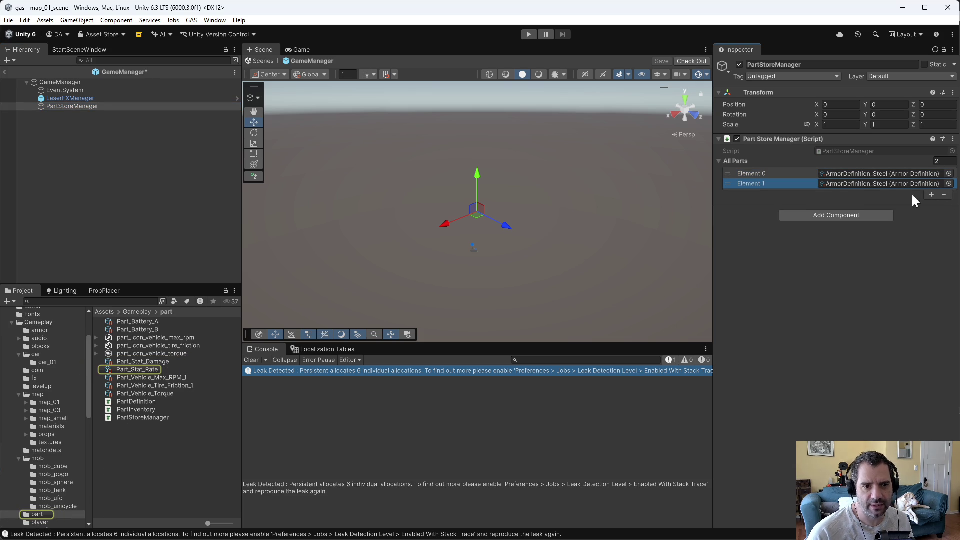
left_click(934, 183)
left_click(949, 183)
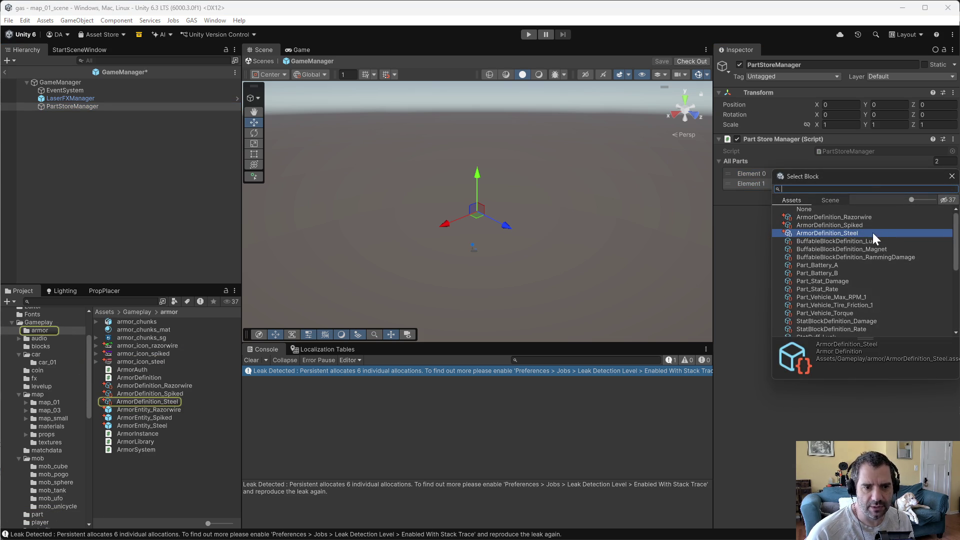
double_click(851, 226)
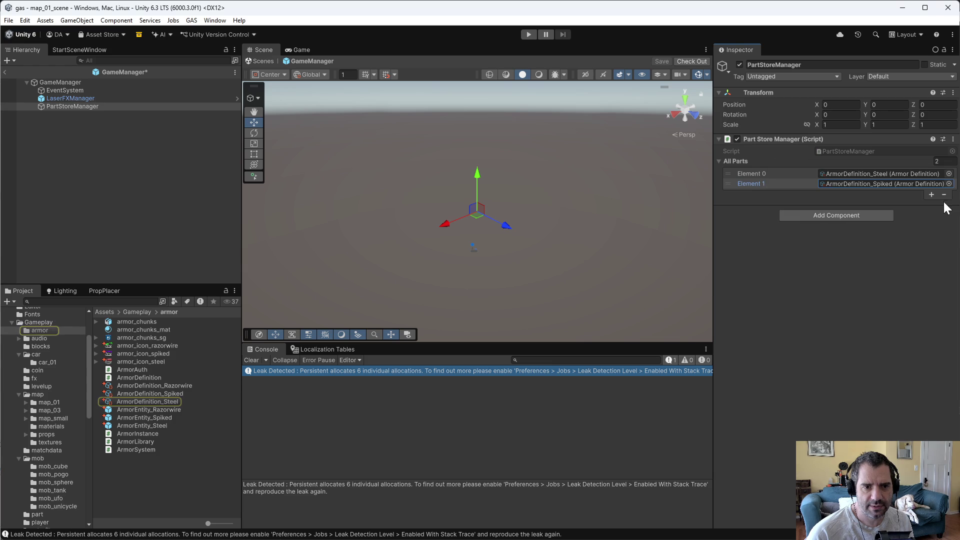
Step: Add a third All Parts entry as ArmorDefinition_Razorwire, then check out and save GameManager
left_click(929, 193)
left_click(949, 195)
double_click(841, 232)
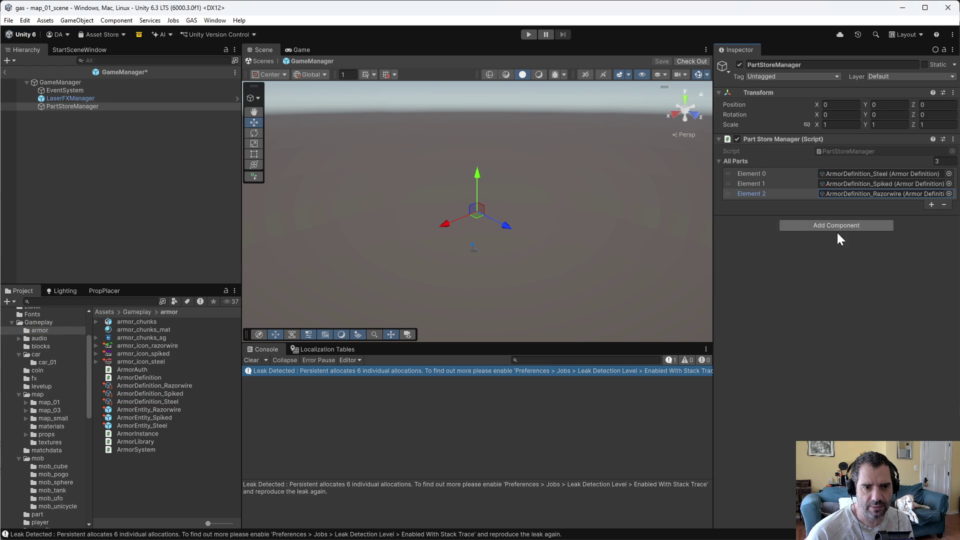
left_click(495, 294)
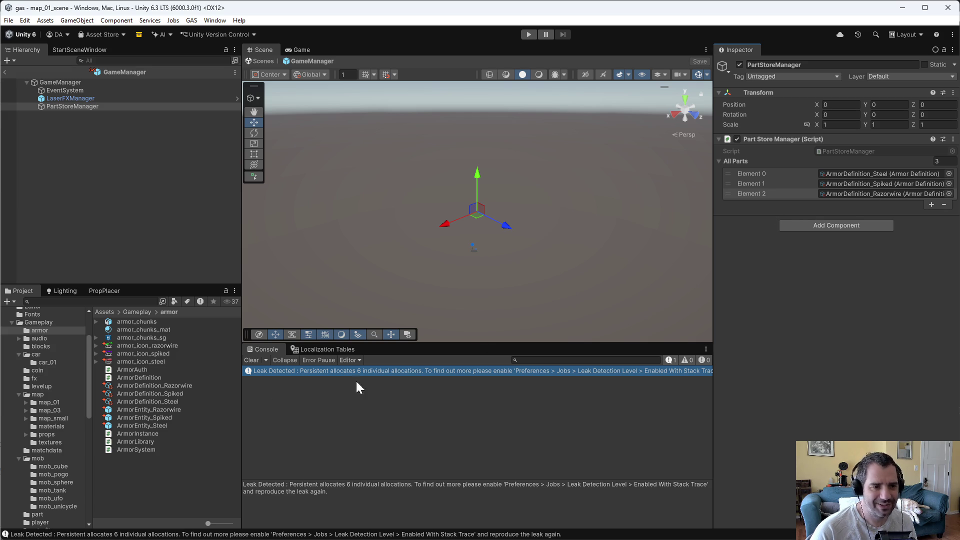
Step: Compare the Steel, Spiked and Razorwire armor definition settings in the Inspector
left_click(150, 412)
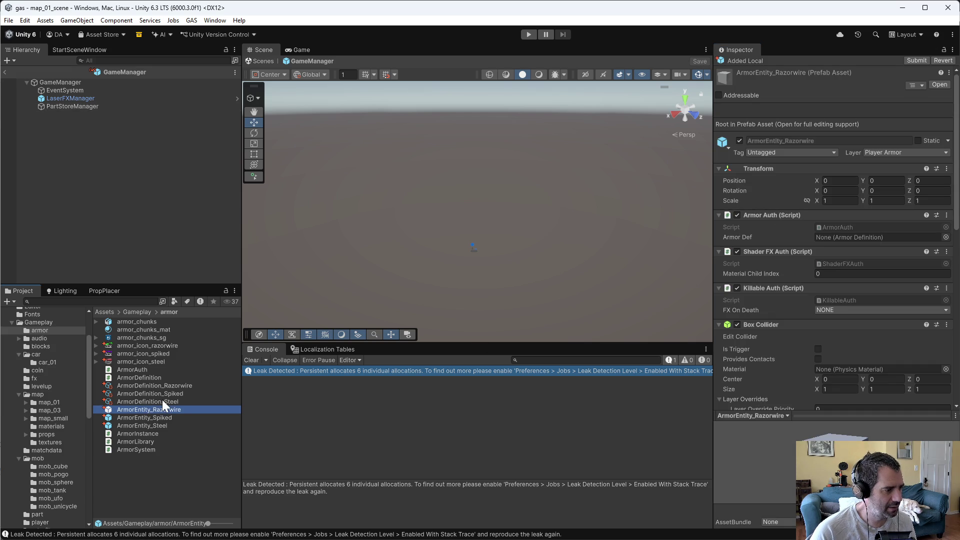
left_click(163, 400)
left_click(171, 393)
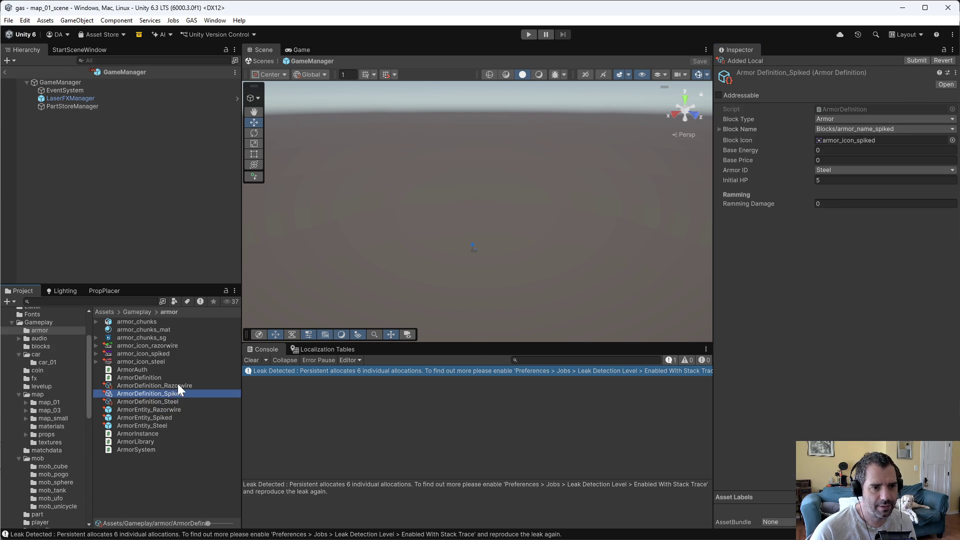
left_click(178, 385)
left_click(176, 394)
left_click(176, 403)
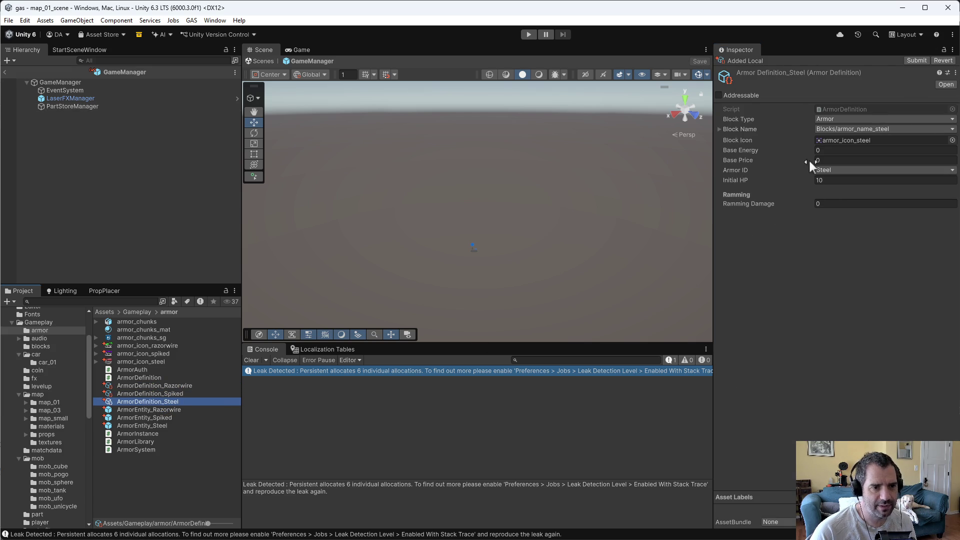
left_click(170, 497)
Step: Switch Emacs to CarBuilder.cs and place the cursor at the end of the add_weapon_to_slot_index line
key("alt+Tab")
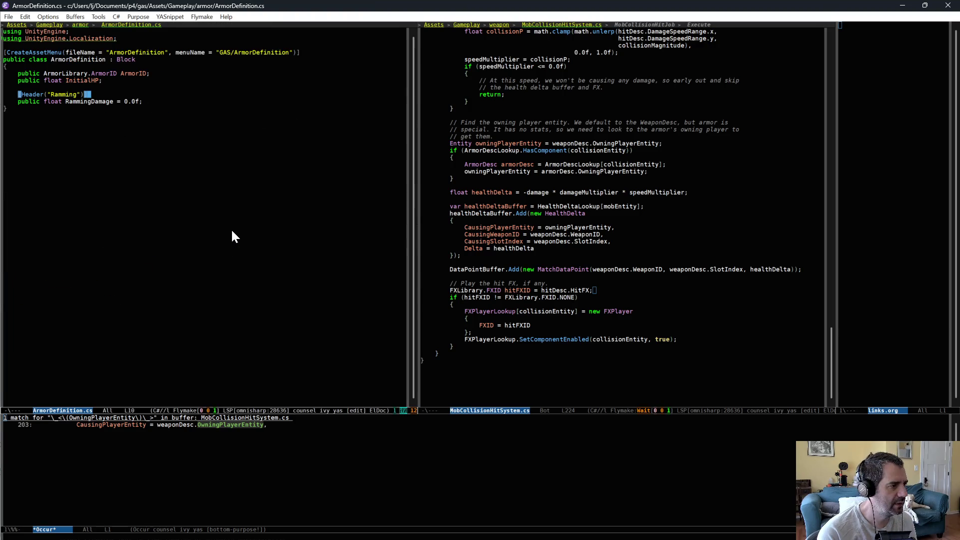
key("ctrl+x")
type("bcarb")
key("Return")
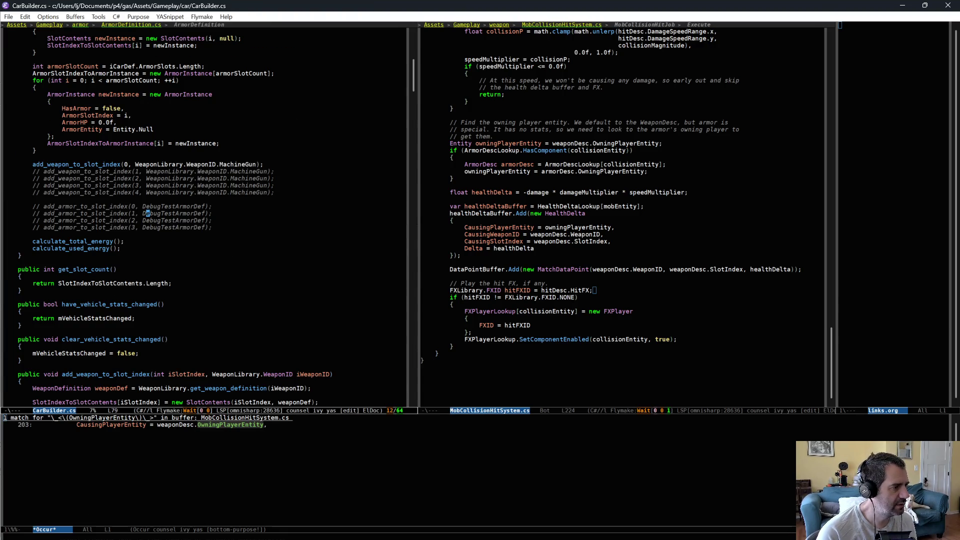
left_click(276, 166)
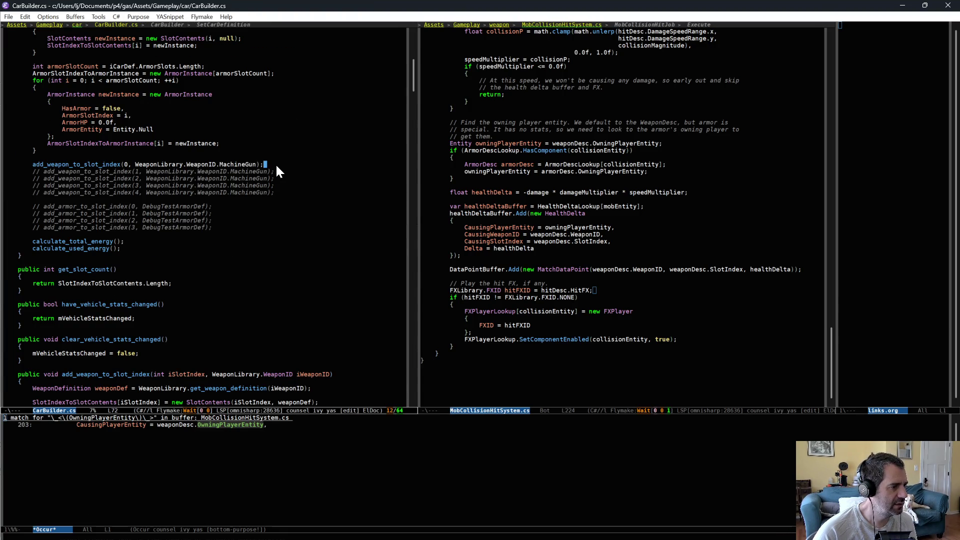
key("alt+Tab")
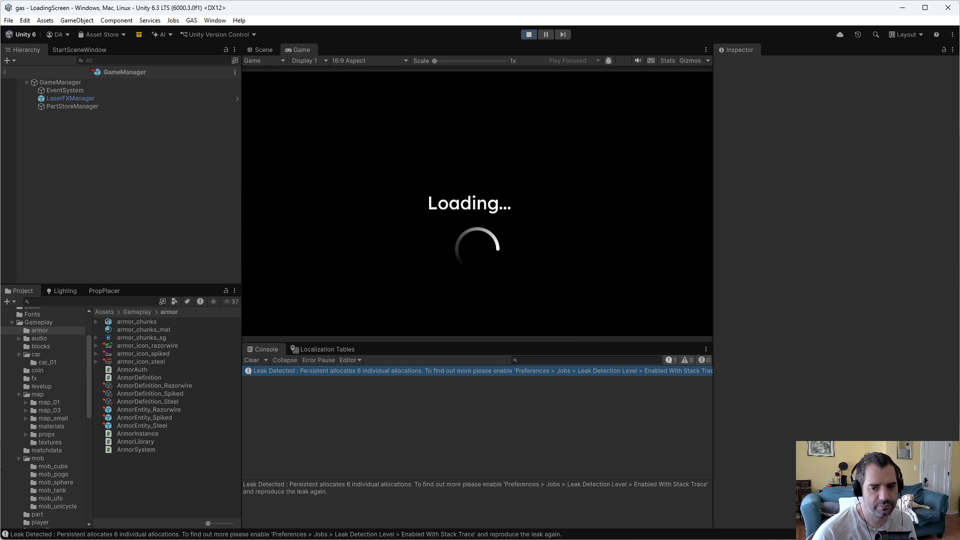
key("alt+Tab")
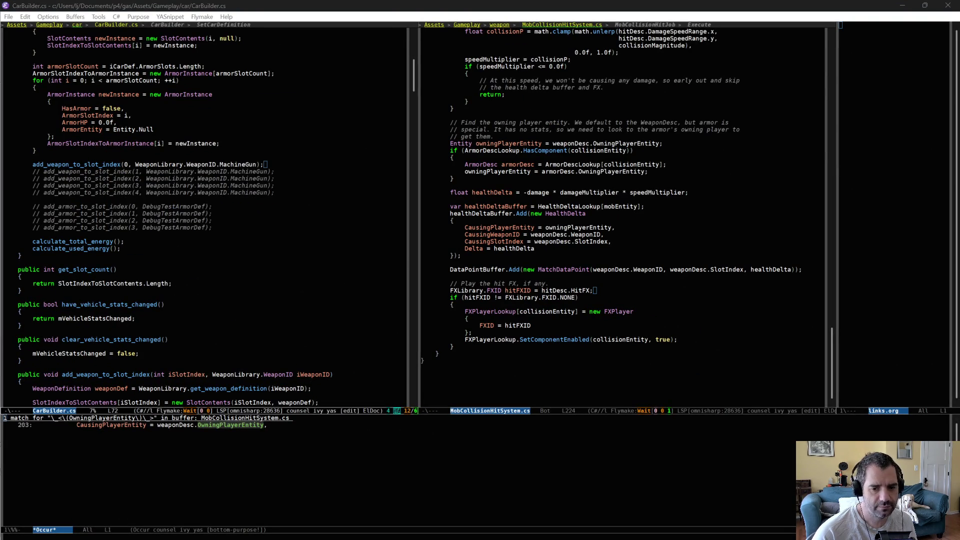
key("alt+Tab")
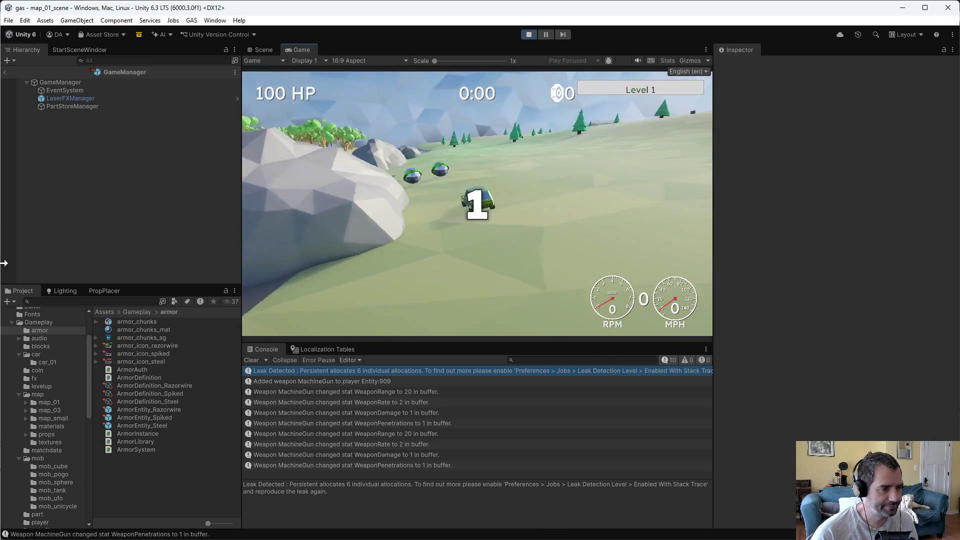
Step: Drive the car, fit Steel Armor onto the top slot, dismiss the retrofit menu, then stop playing
key("w")
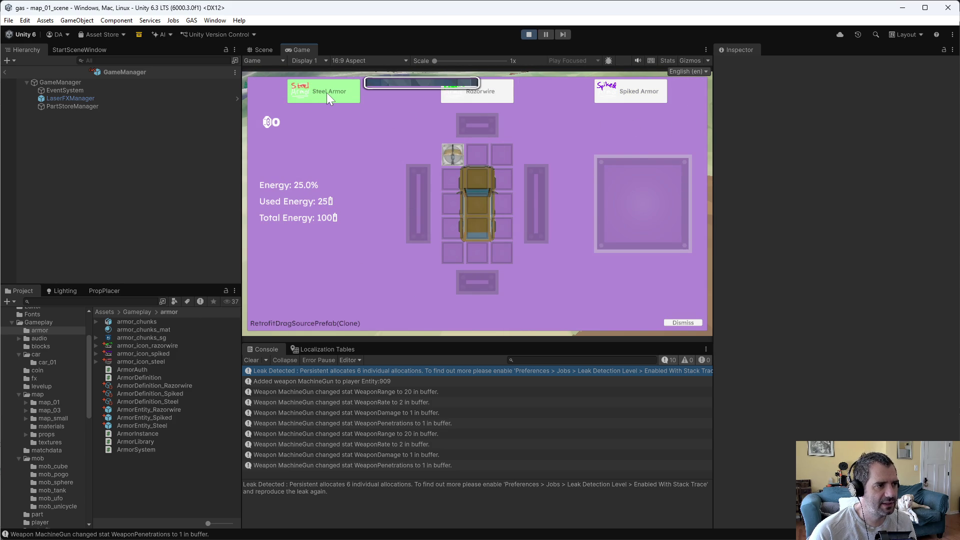
mouse_move(327, 97)
left_mouse_down()
mouse_move(482, 127)
mouse_move(425, 145)
mouse_move(474, 131)
left_mouse_up()
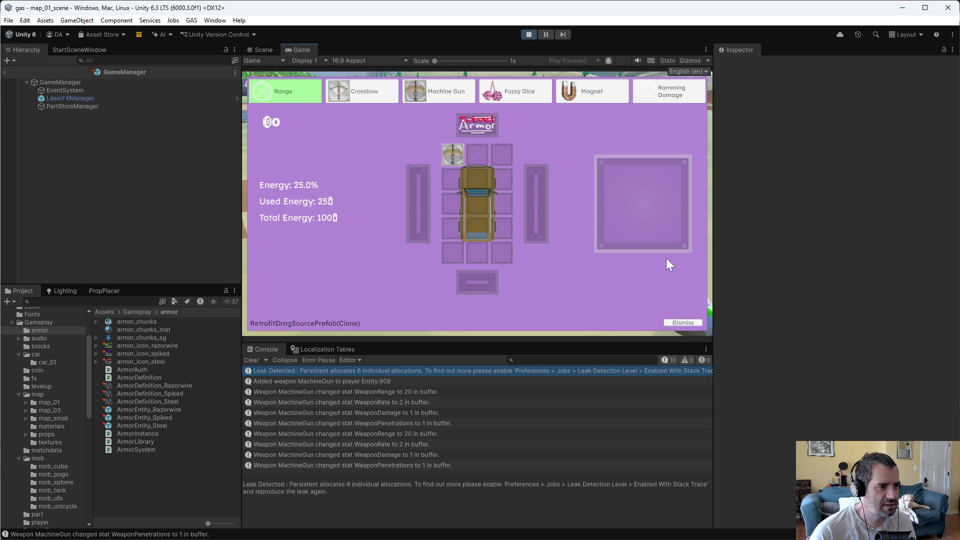
left_click(685, 325)
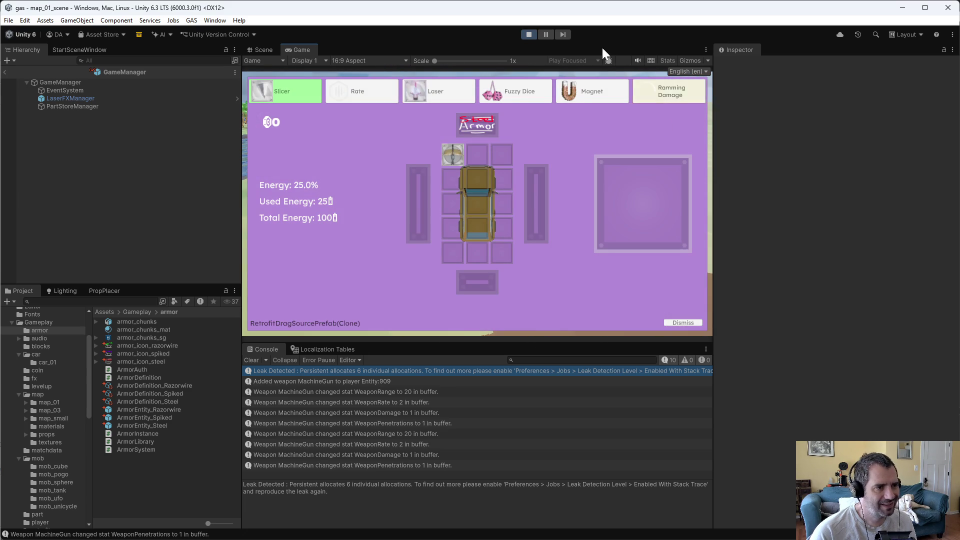
left_click(529, 35)
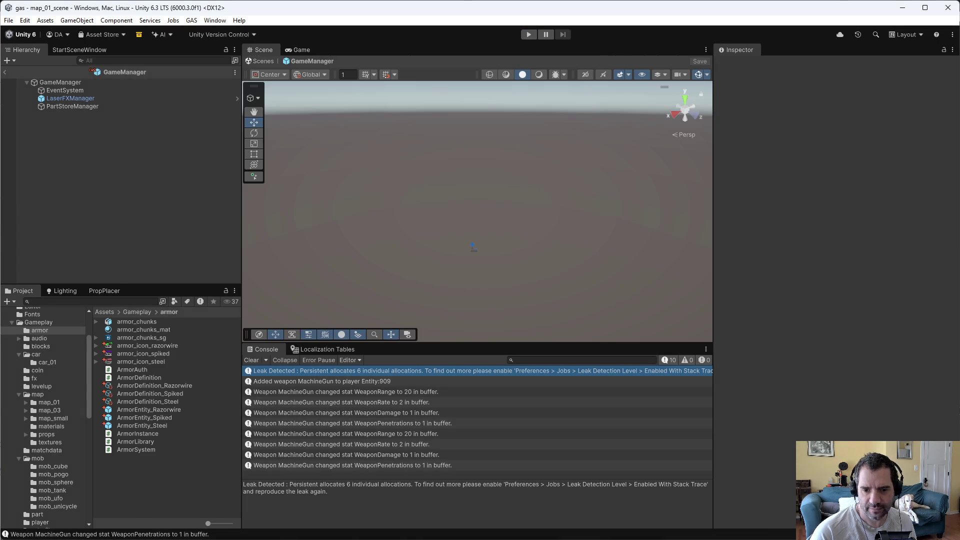
Step: Comment out the add_weapon_to_slot_index machine-gun line in CarBuilder.cs and save the file
key("alt+Tab")
left_click(299, 158)
left_click(304, 164)
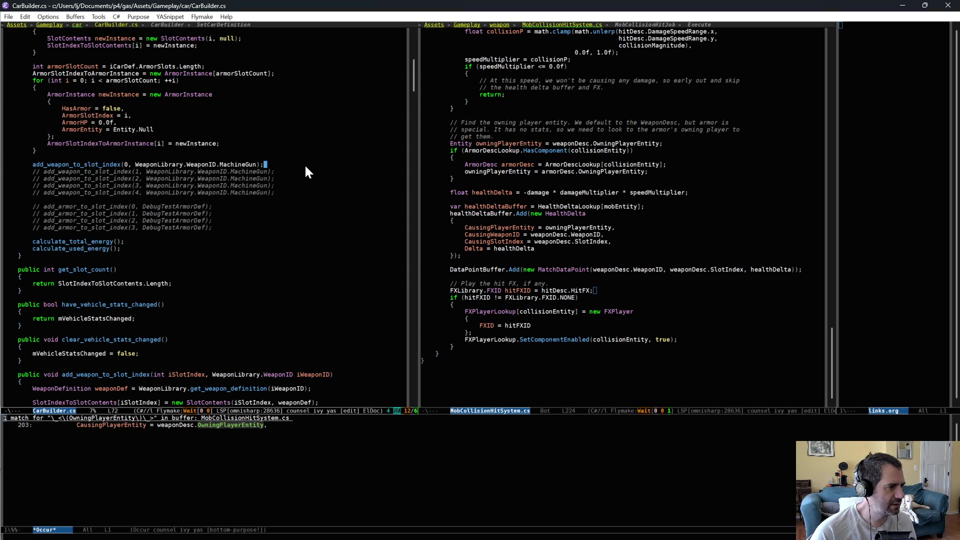
key("ctrl+a")
key("ctrl+x")
key("ctrl+semicolon")
key("ctrl+x")
key("ctrl+s")
key("alt+Tab")
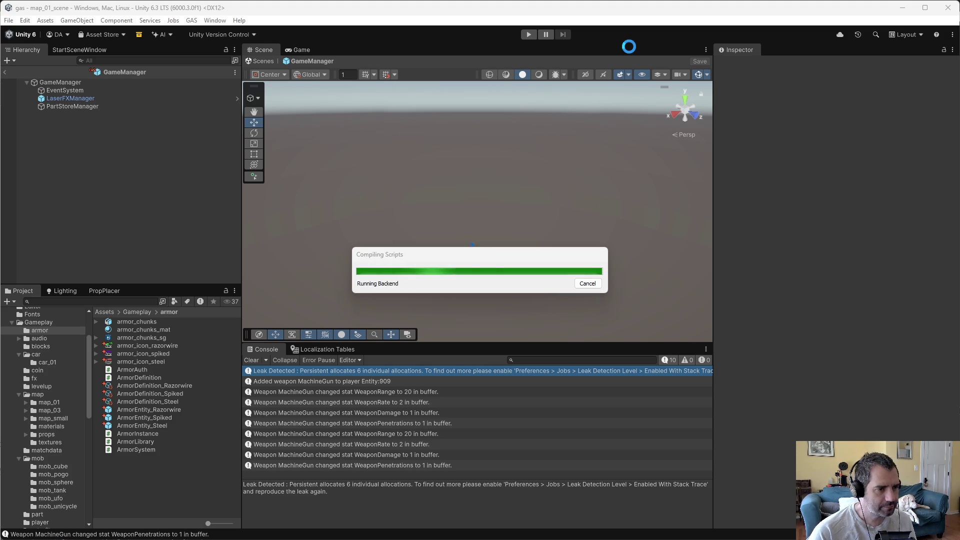
Step: Play-test, drive, fit Spiked Armor into the car's top slot, and close the part store
left_click(528, 34)
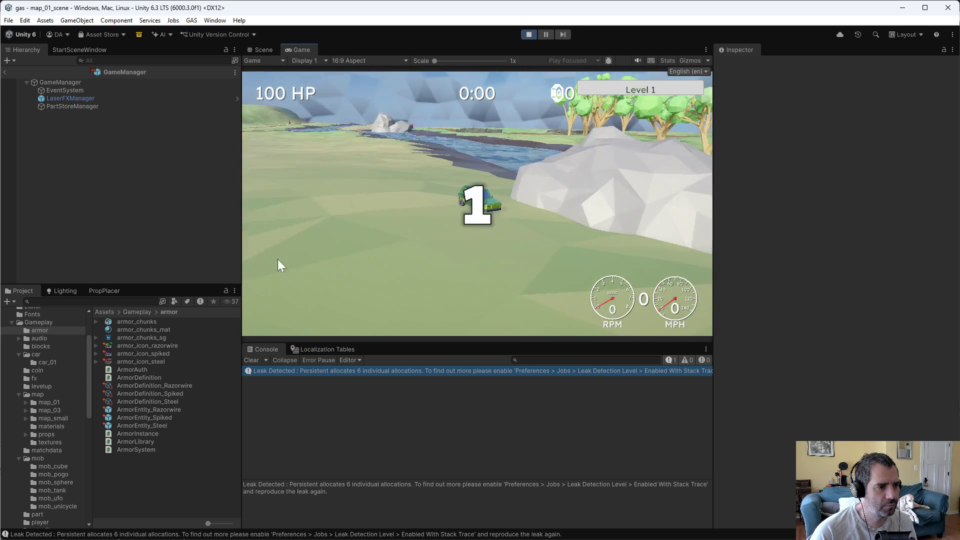
key("w")
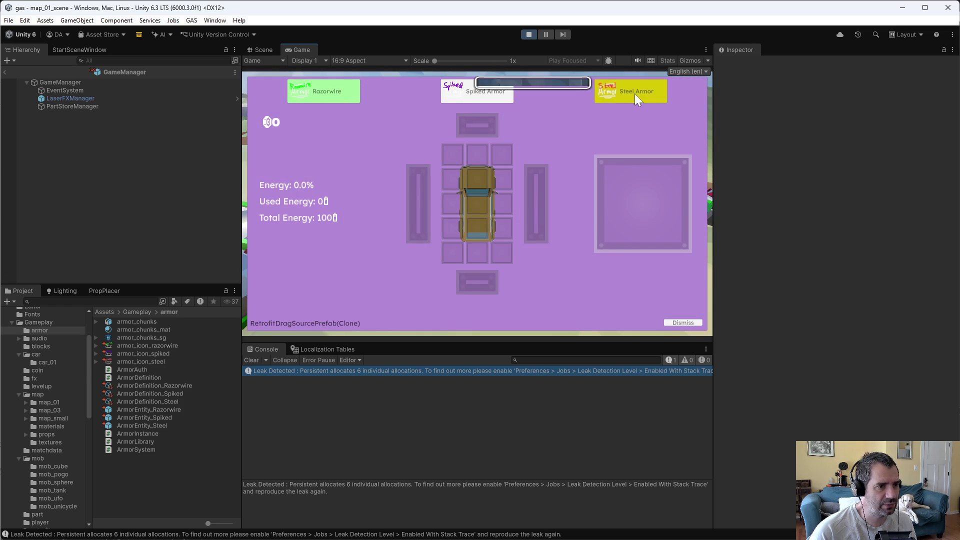
left_click_drag(498, 143, 538, 155)
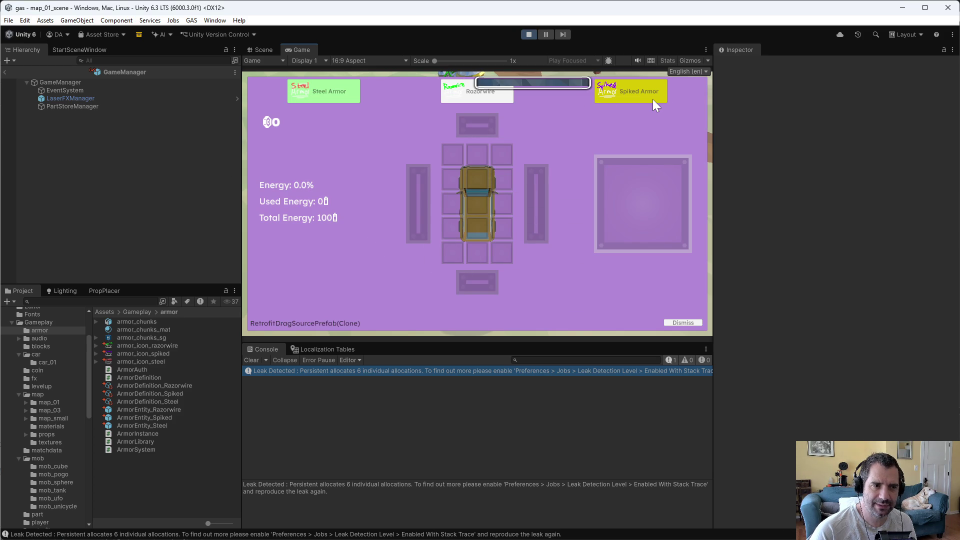
mouse_move(653, 99)
left_mouse_down()
mouse_move(501, 151)
mouse_move(489, 131)
left_mouse_up()
key("Escape")
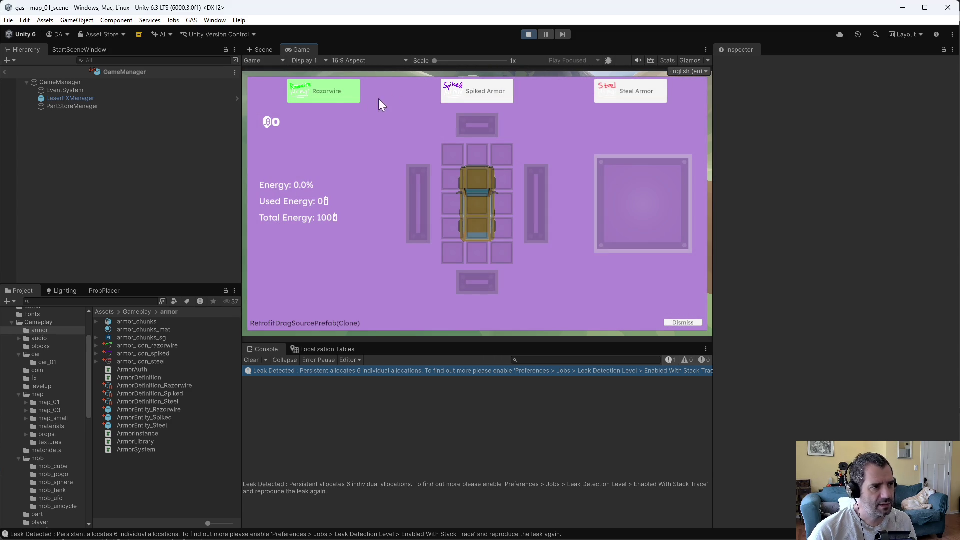
Step: Apply the chosen armor, drive briefly among the UFOs, and exit Play mode
left_click(499, 126)
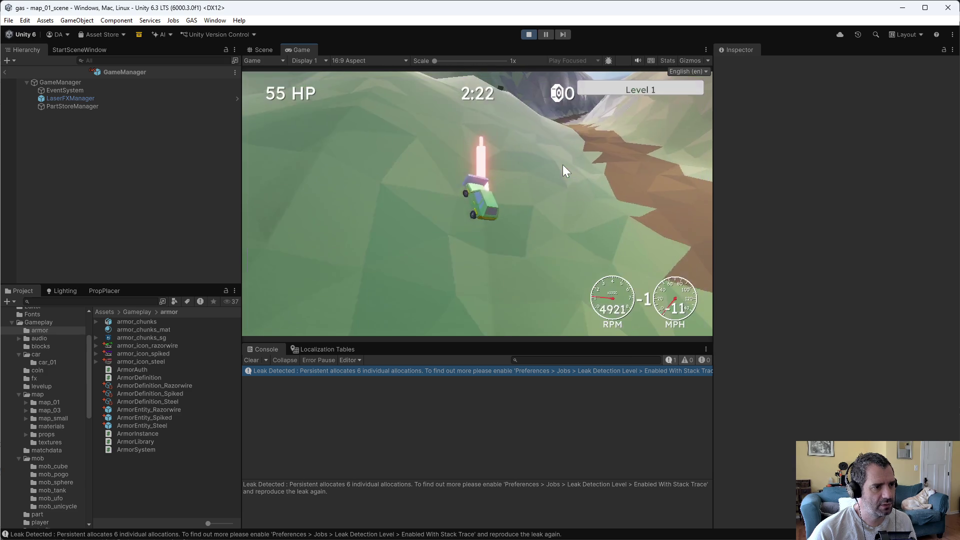
key("w")
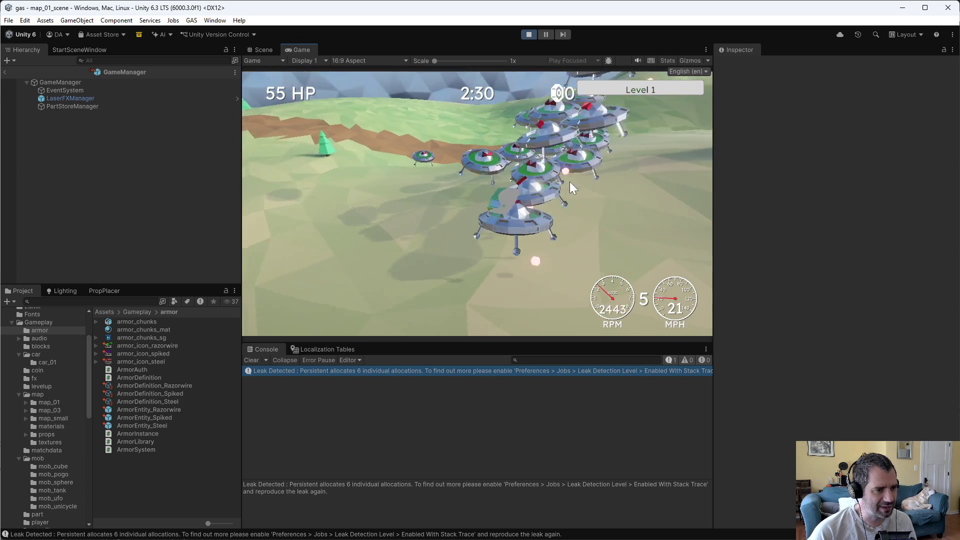
left_click(527, 34)
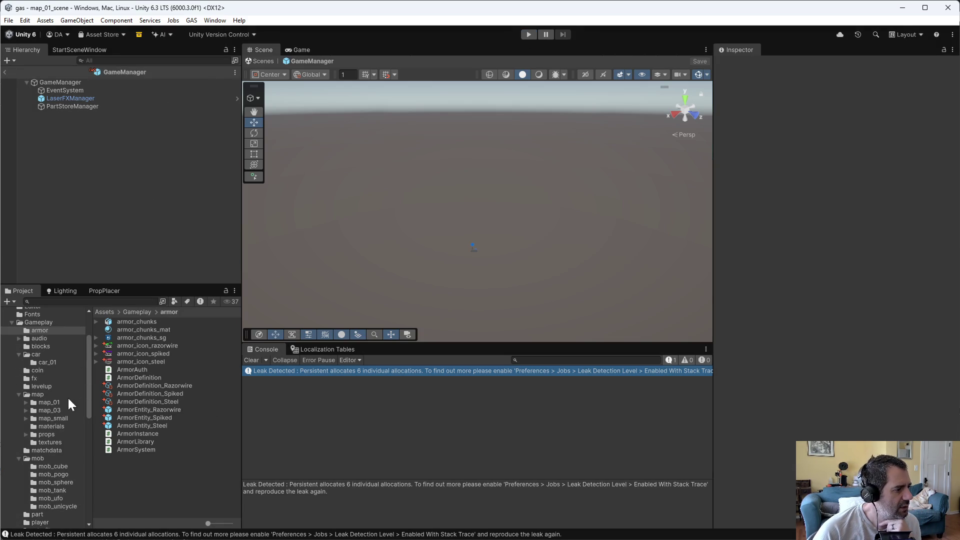
Step: Delete the RammingDamage if-block from ArmorAuth.cs and save it
key("alt+Tab")
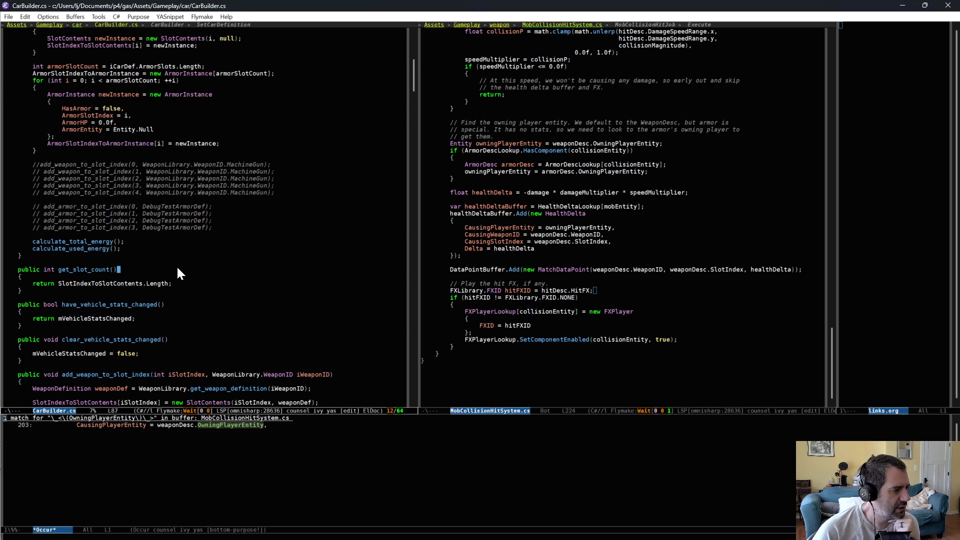
key("ctrl+x")
type("bar")
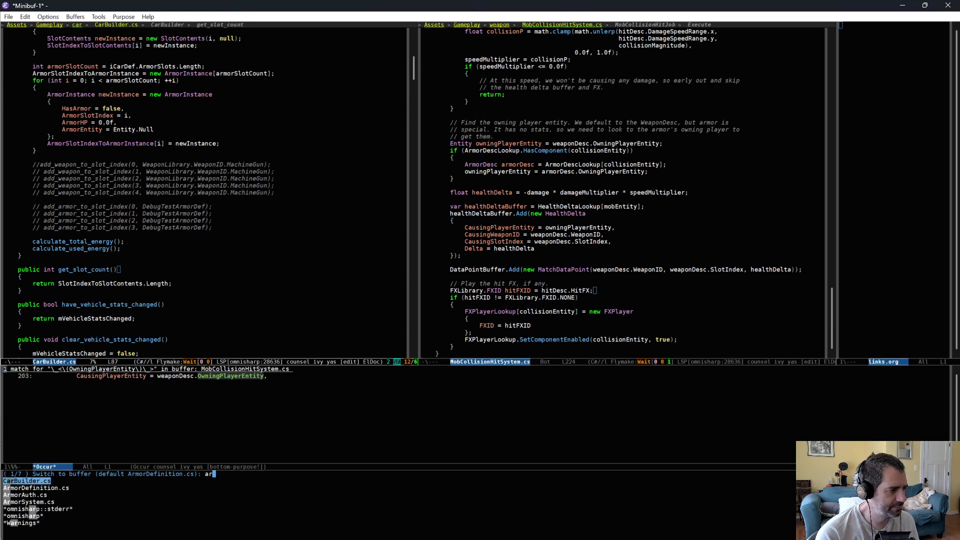
key("Return")
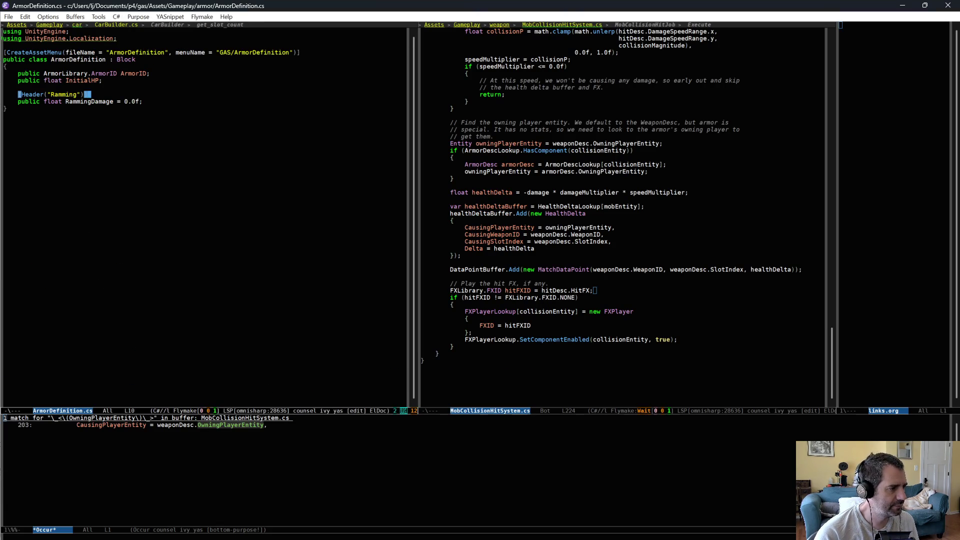
key("ctrl+x")
type("bauth")
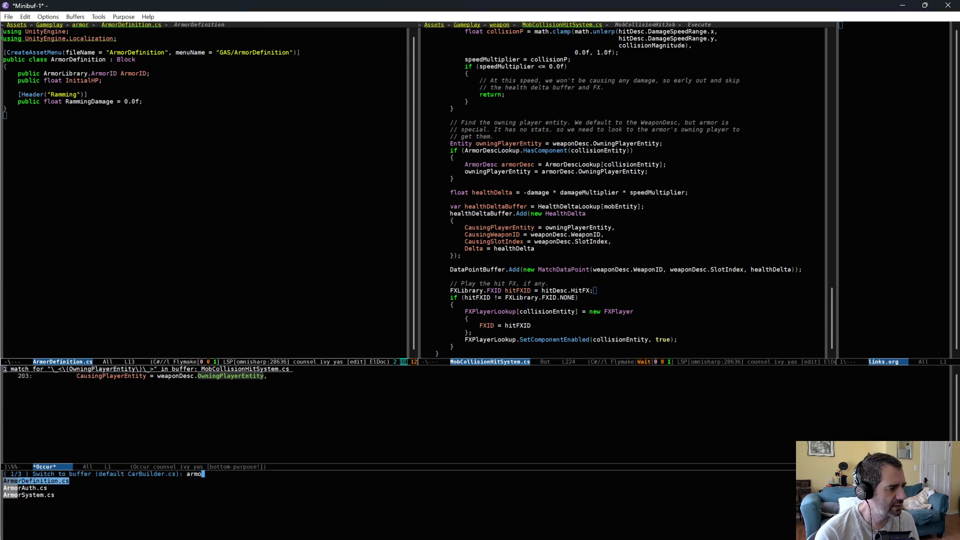
key("Return")
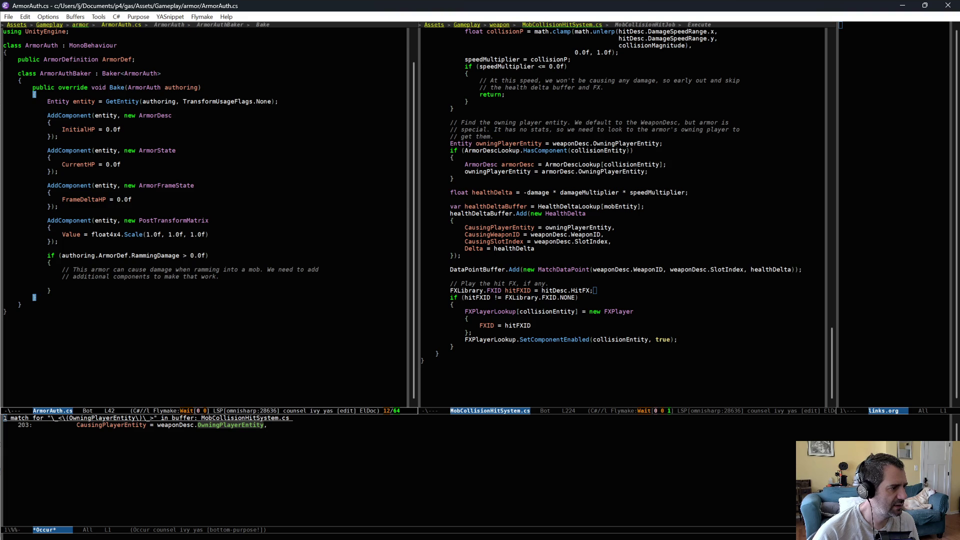
mouse_move(117, 251)
left_mouse_down()
mouse_move(137, 305)
mouse_move(140, 296)
left_mouse_up()
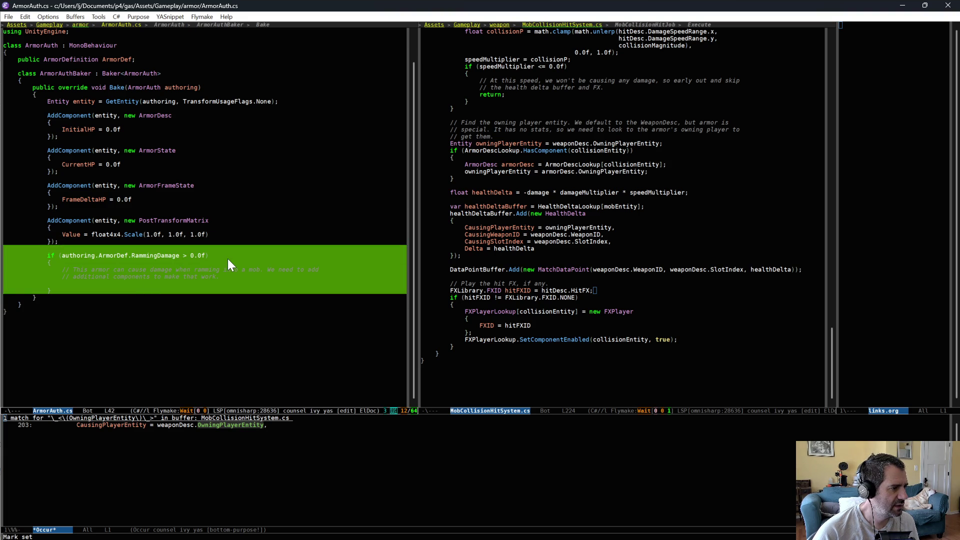
key("ctrl+w")
key("ctrl+x")
key("ctrl+s")
Step: Delete the Ramming header and RammingDamage field from ArmorDefinition.cs and save it
scroll(587, 259, "up", 2)
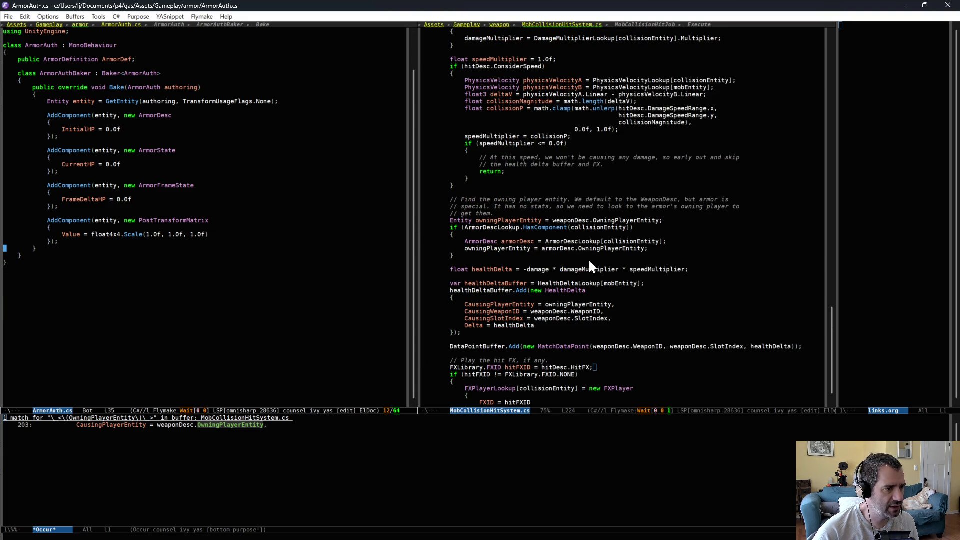
left_click(586, 259)
key("ctrl+x")
type("barmd")
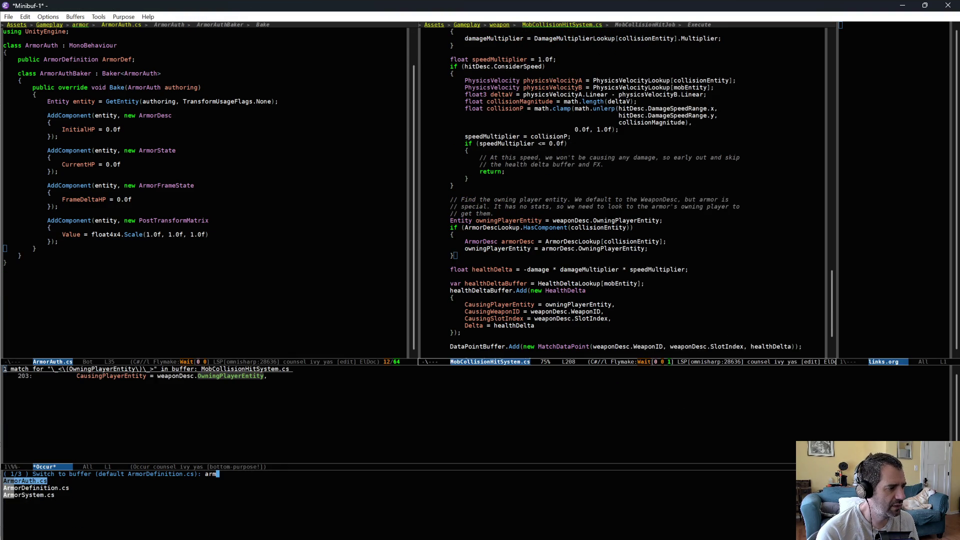
key("Return")
left_click_drag(512, 84, 518, 106)
key("ctrl+w")
key("ctrl+x")
key("ctrl+s")
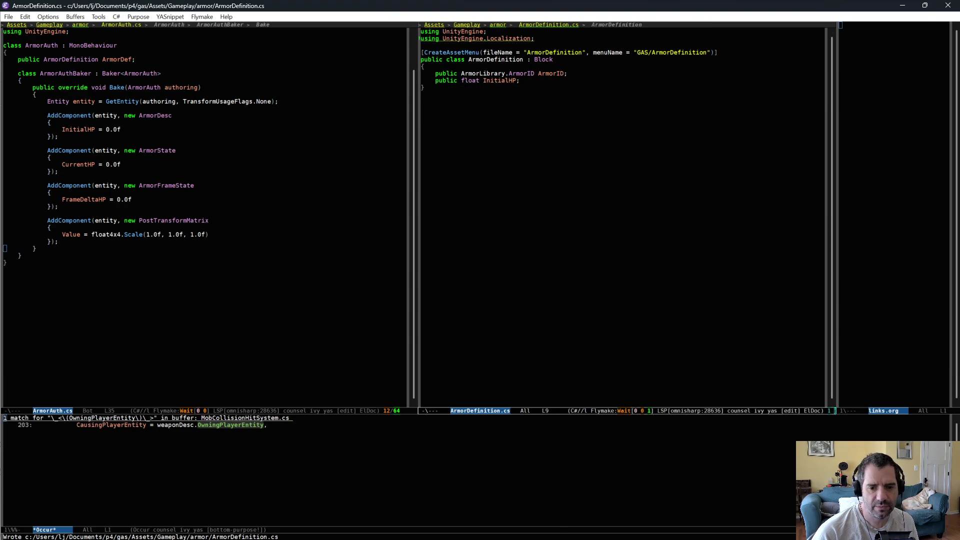
key("alt+Tab")
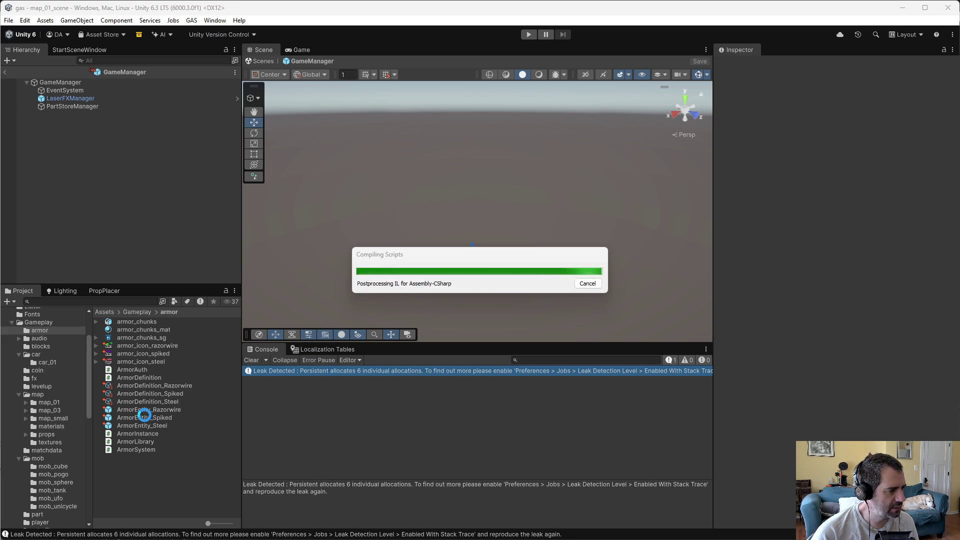
Step: Trace the ArmorEntity_Spiked prefab's Weapon Def to WeaponDefinition_ArmorRamming_Spiked
left_click(153, 386)
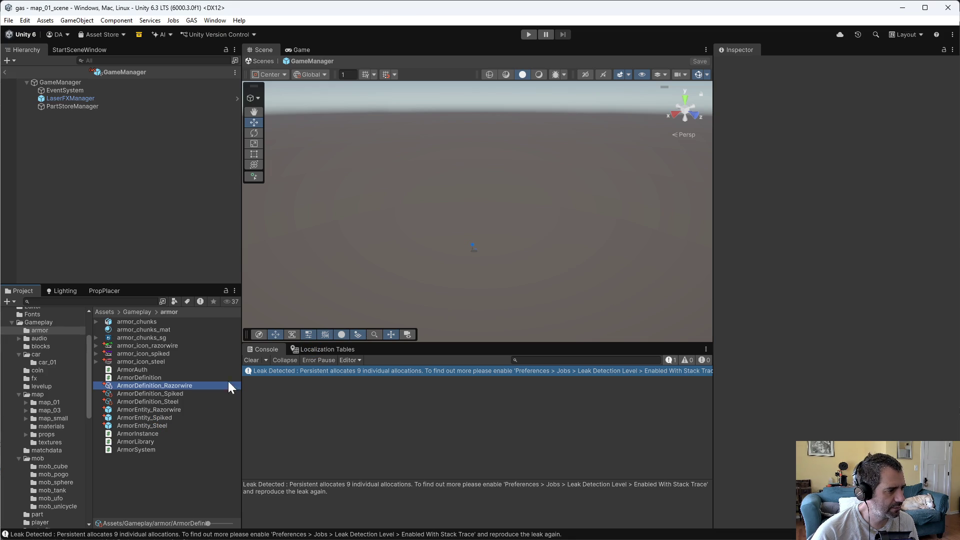
left_click(139, 410)
left_click(143, 418)
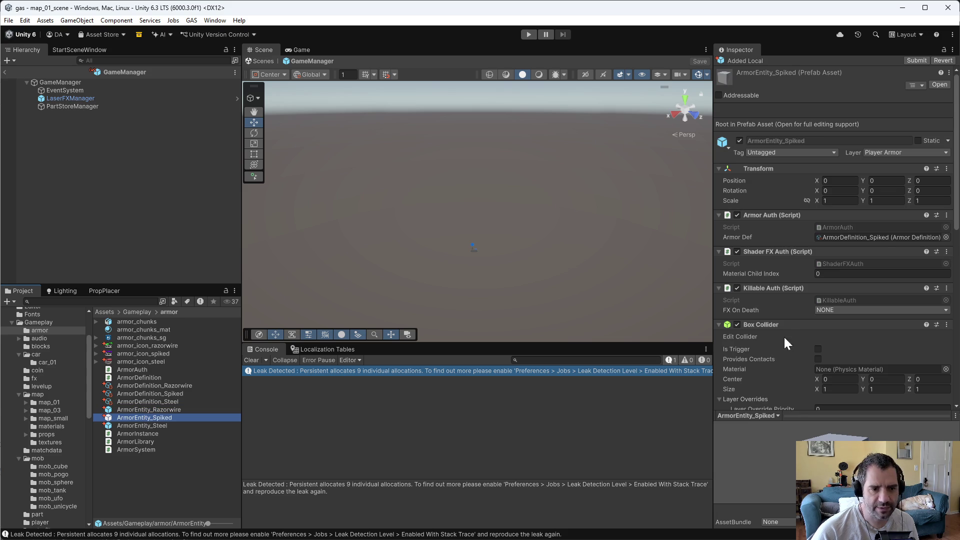
scroll(792, 335, "down", 10)
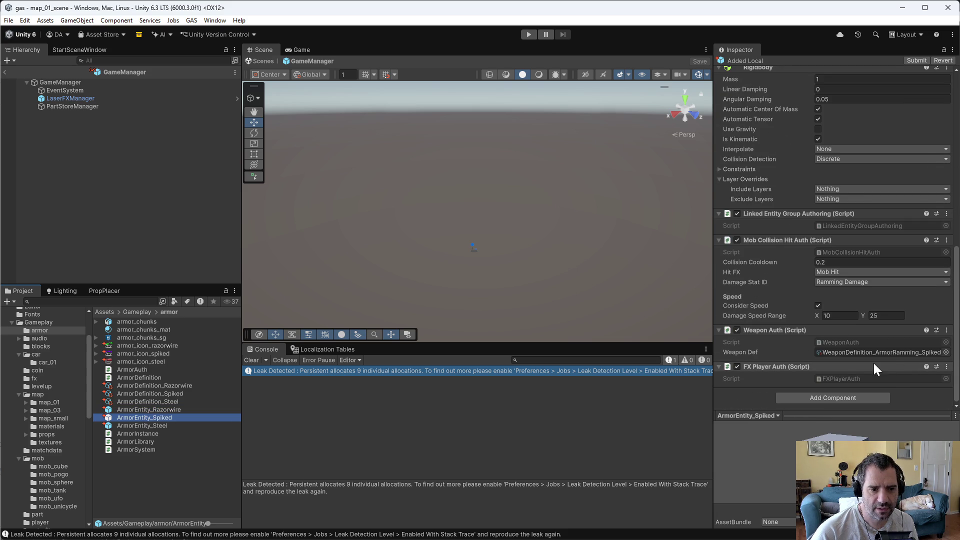
left_click(927, 351)
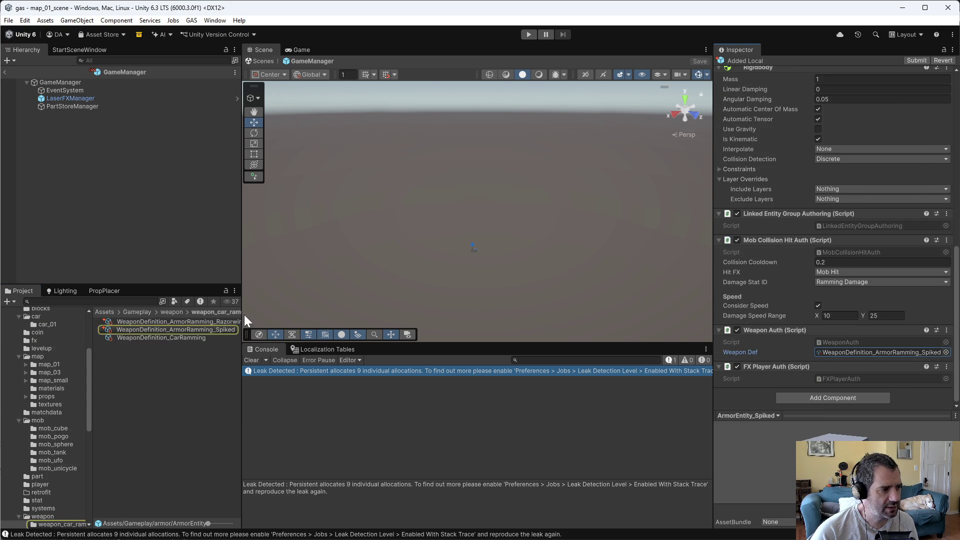
left_click(212, 330)
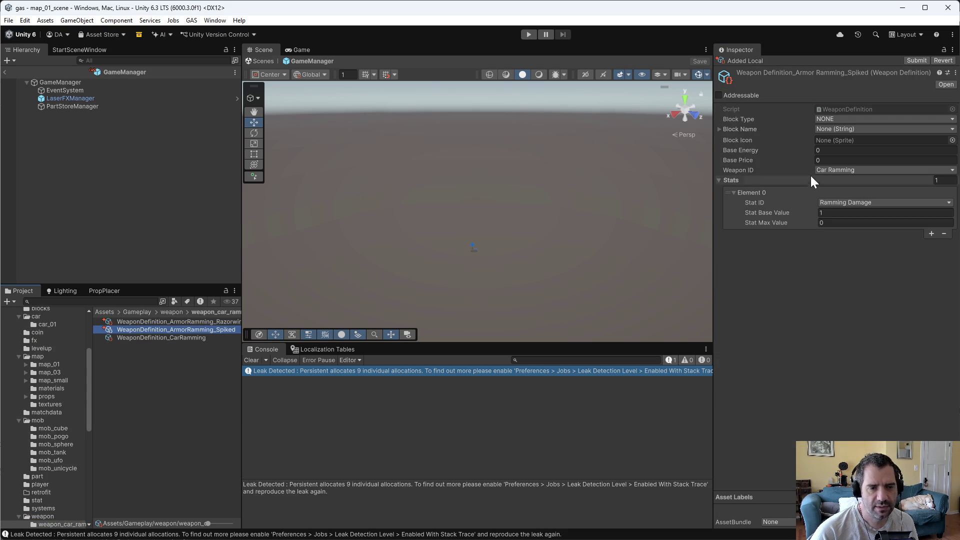
Step: Compare Spiked's Ramming Damage 1 with CarRamming and Razorwire's 4, then reopen the armor folder
left_click(181, 335)
left_click(182, 331)
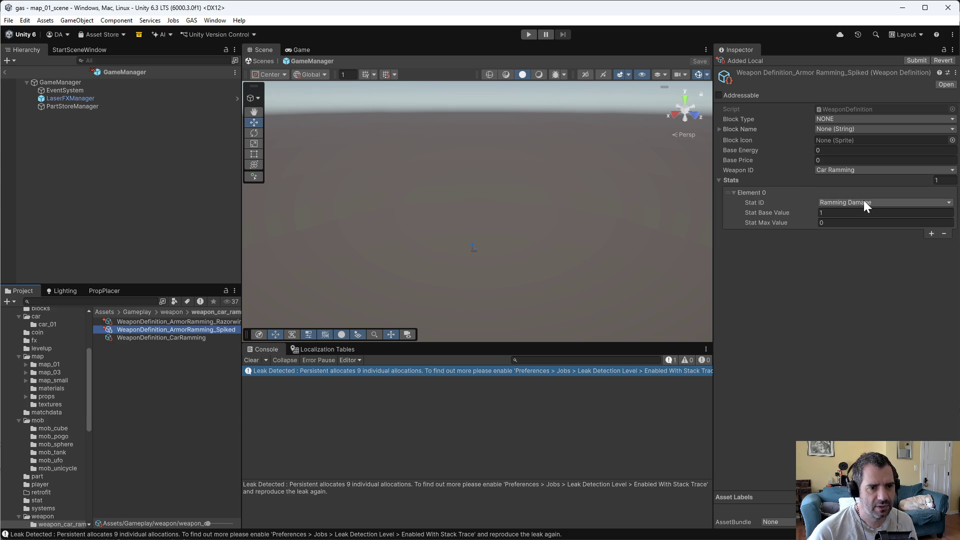
left_click(225, 323)
left_click(200, 330)
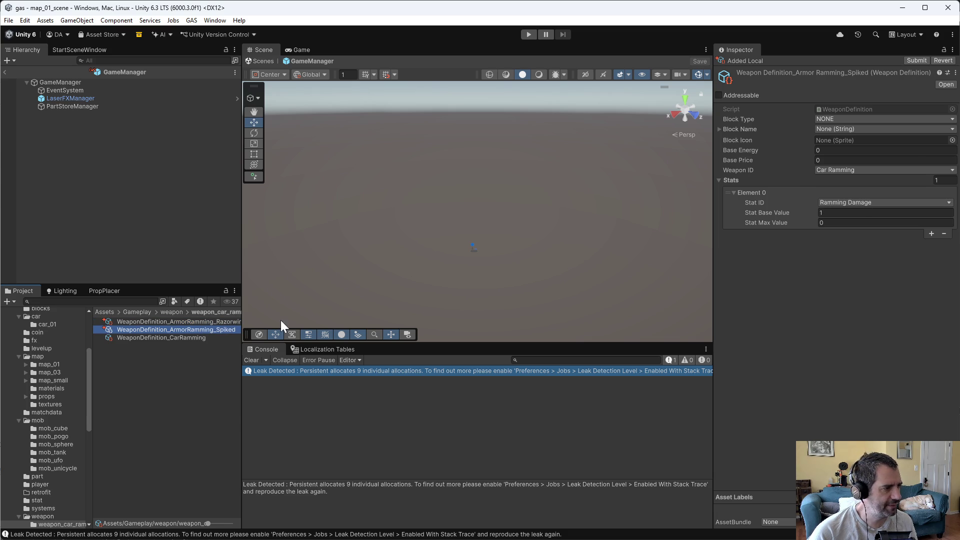
scroll(53, 438, "up", 5)
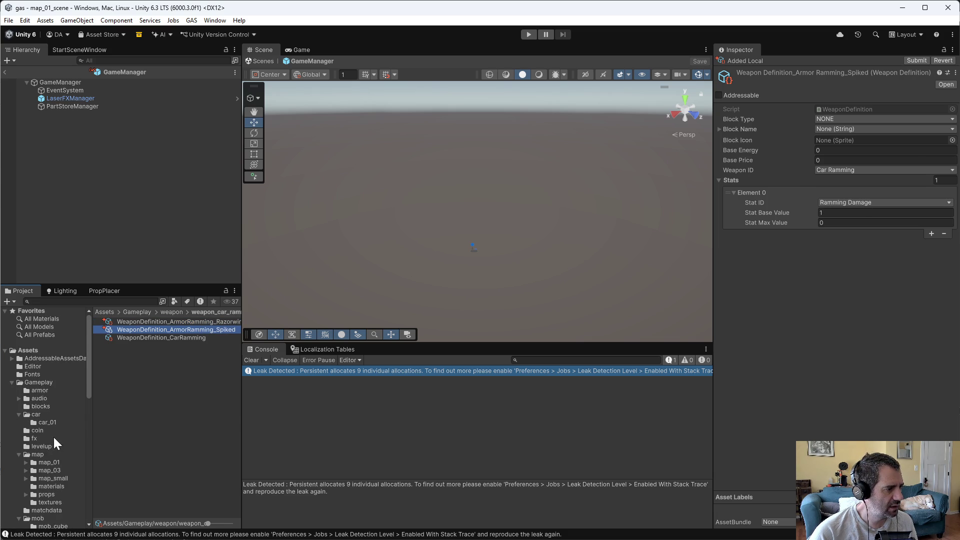
left_click(40, 390)
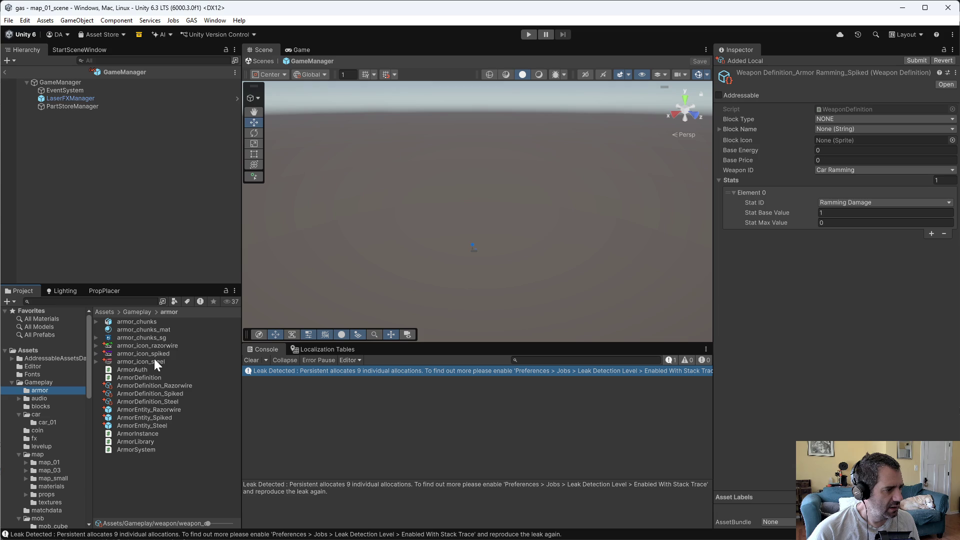
Step: Open ArmorEntity_Spiked in Prefab Mode and review its components in the Inspector
double_click(156, 416)
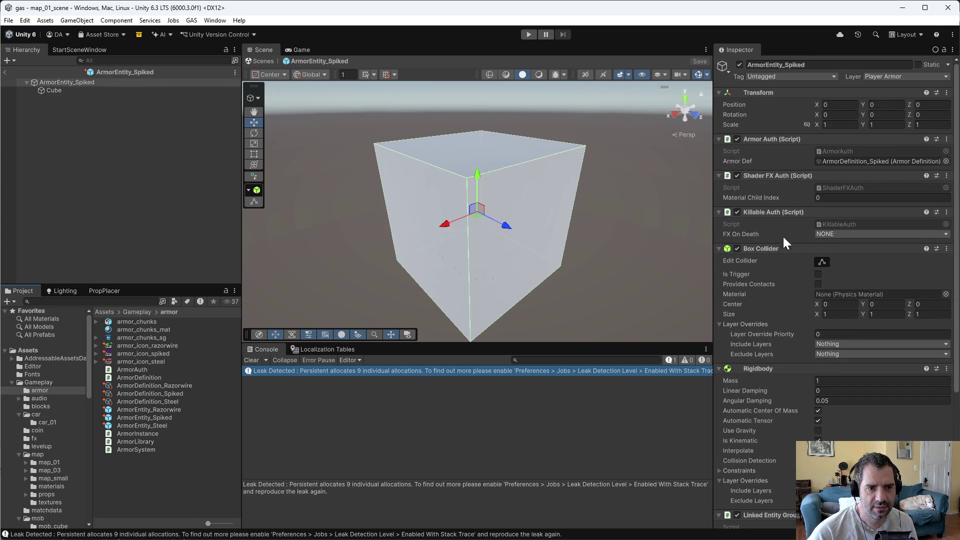
scroll(782, 235, "down", 5)
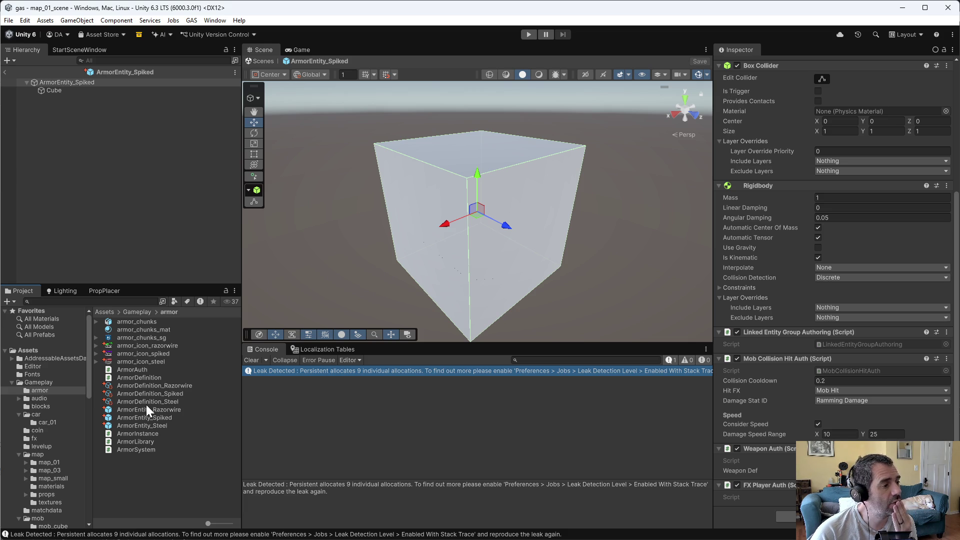
key("alt+Tab")
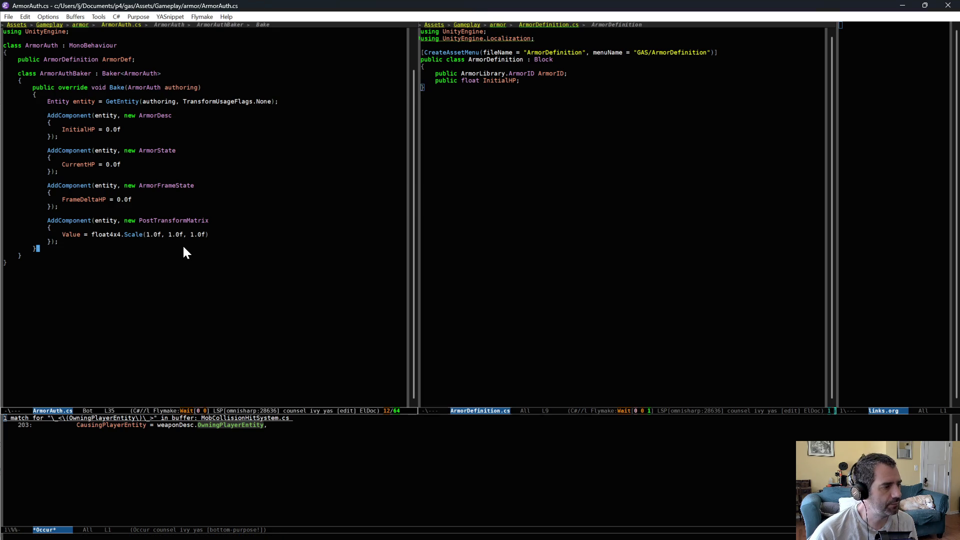
Step: Switch to the CarBuilder.cs buffer and uncomment the slot 0 debug armor line
key("ctrl+x")
type("bCarBuilder")
key("Return")
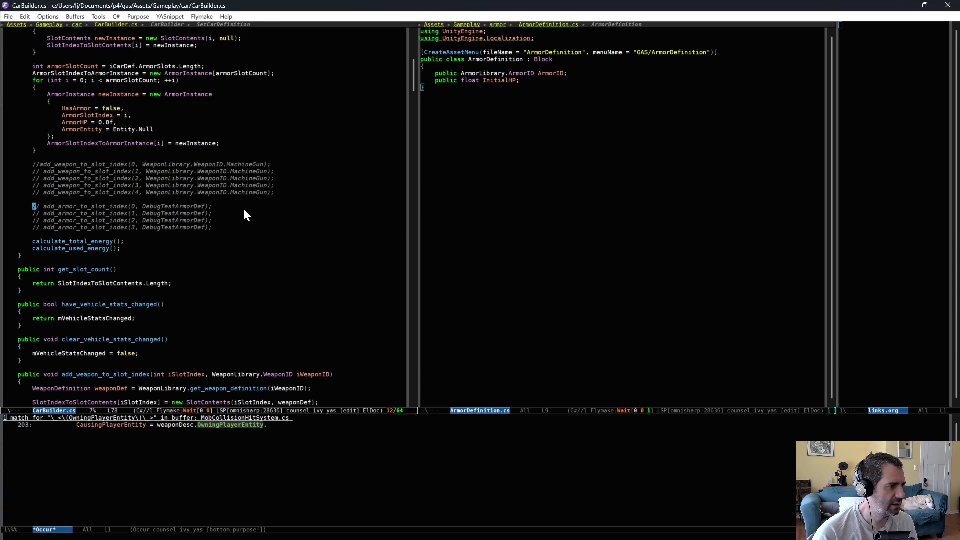
key("ctrl+x")
key("ctrl+semicolon")
Step: Uncomment the DebugTestArmorDef lines for slots 1–3, save CarBuilder.cs and return to Unity
key("Down")
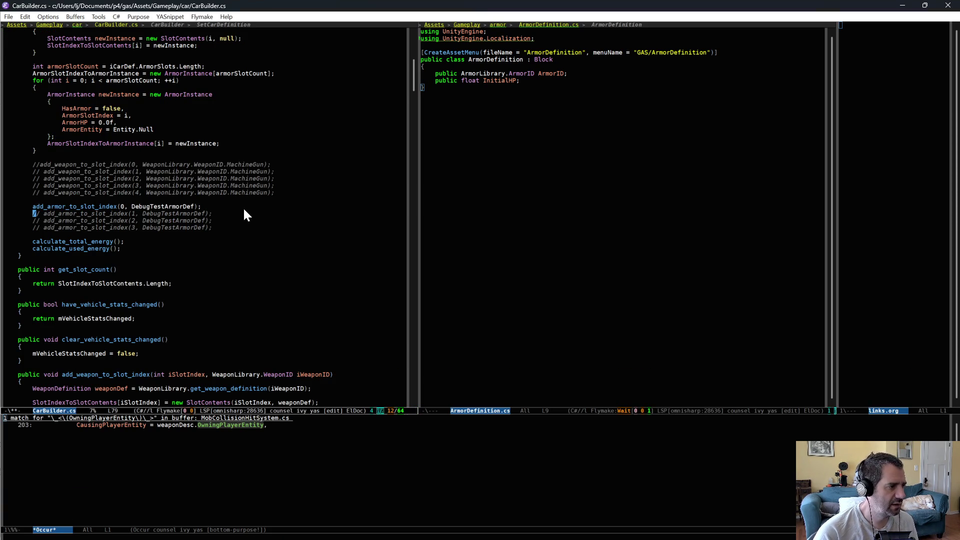
key("shift+Down")
key("shift+Down")
key("shift+Down")
key("ctrl+x")
key("ctrl+semicolon")
key("ctrl+x")
key("ctrl+s")
key("alt+Tab")
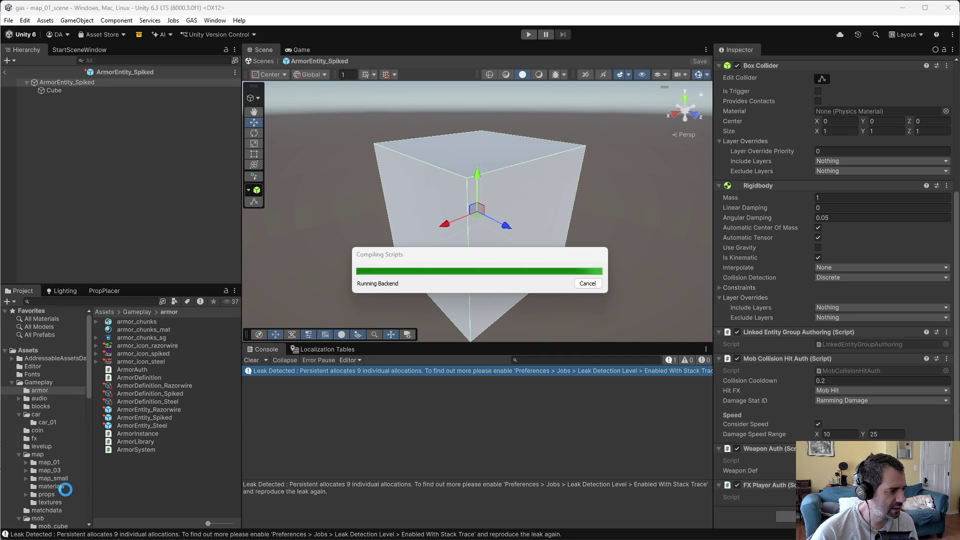
Step: Open the Player prefab from the player folder for editing
scroll(65, 490, "down", 7)
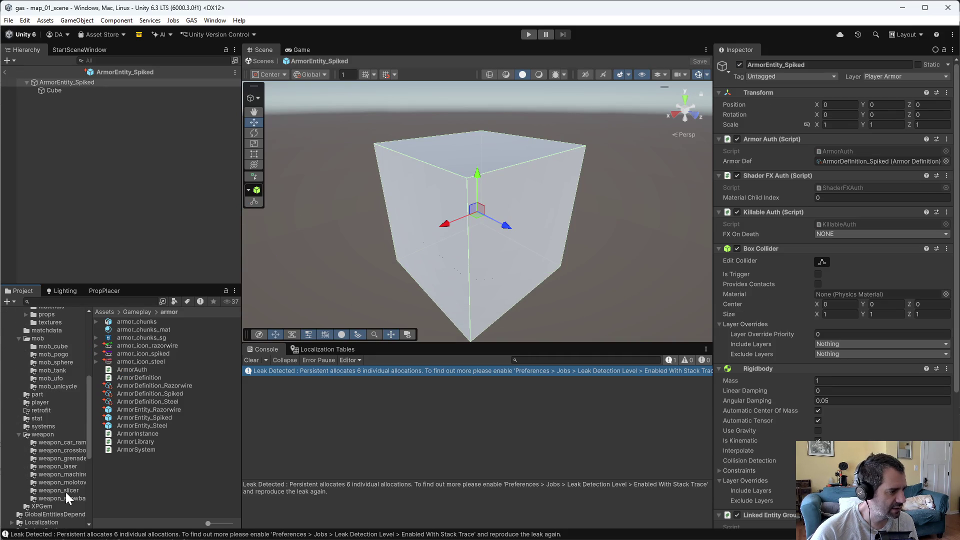
left_click(44, 402)
double_click(126, 337)
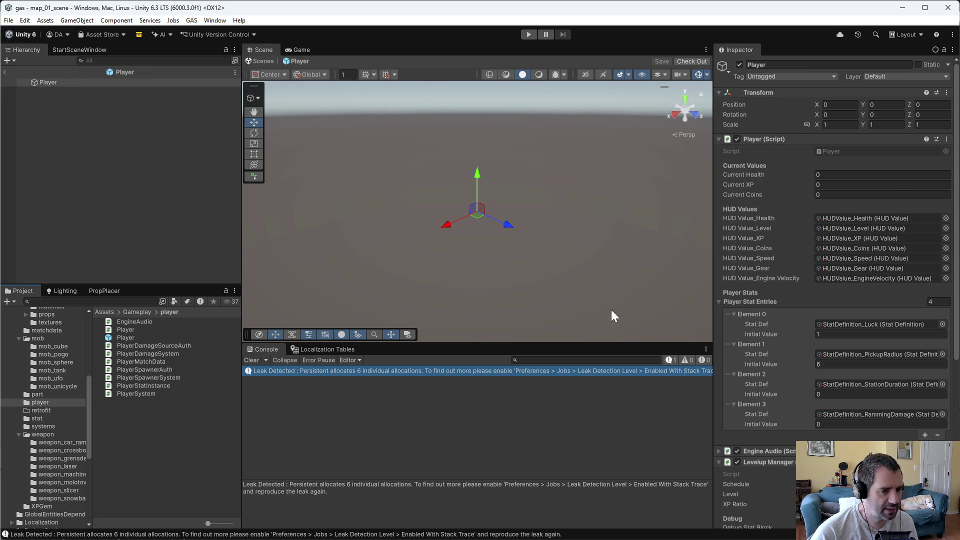
scroll(835, 401, "down", 5)
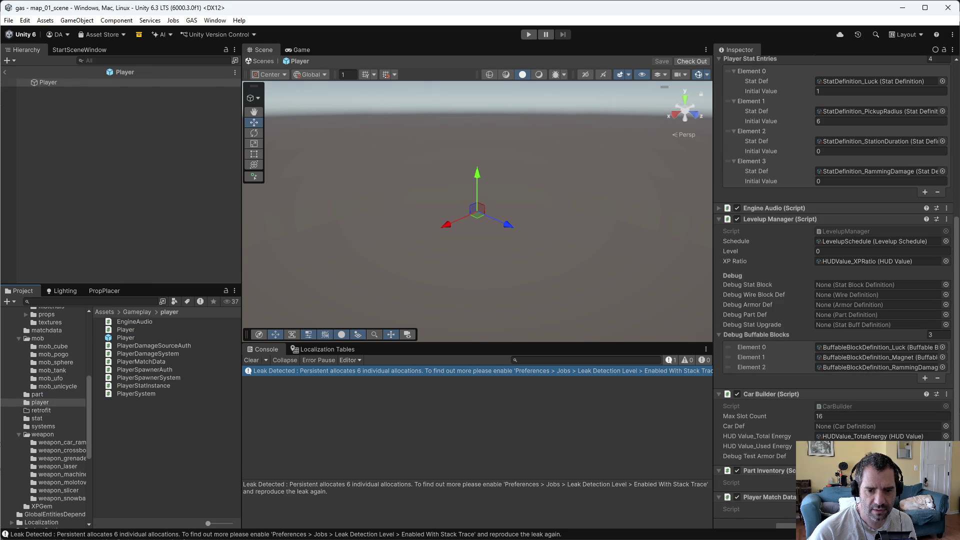
key("alt+Tab")
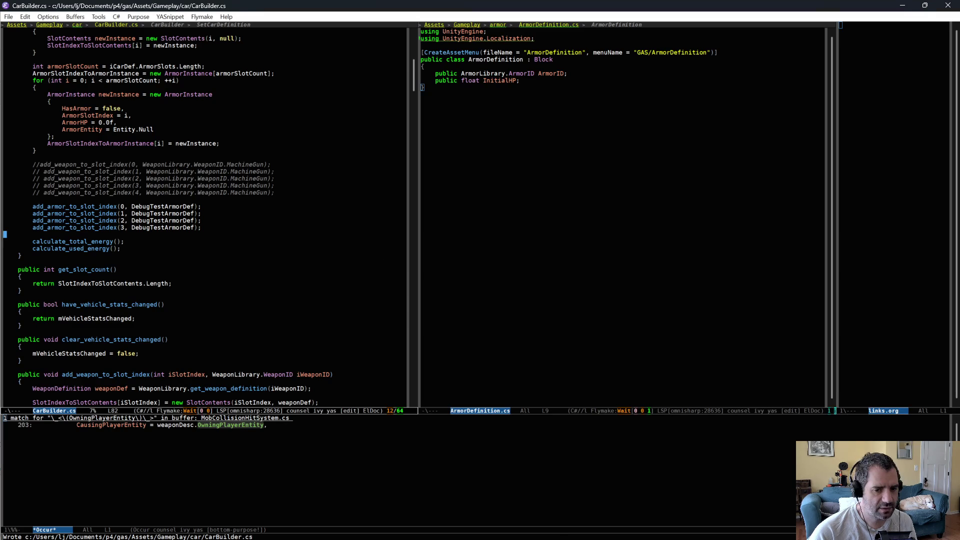
key("alt+Tab")
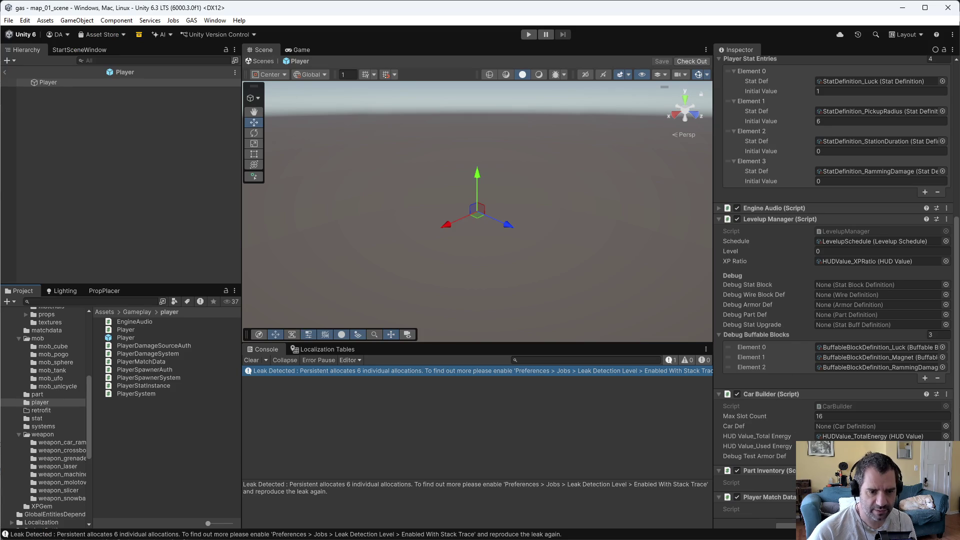
Step: Set Car Builder's Debug Test Armor Def to ArmorDefinition_Steel, then save and check out the prefab
left_click(946, 456)
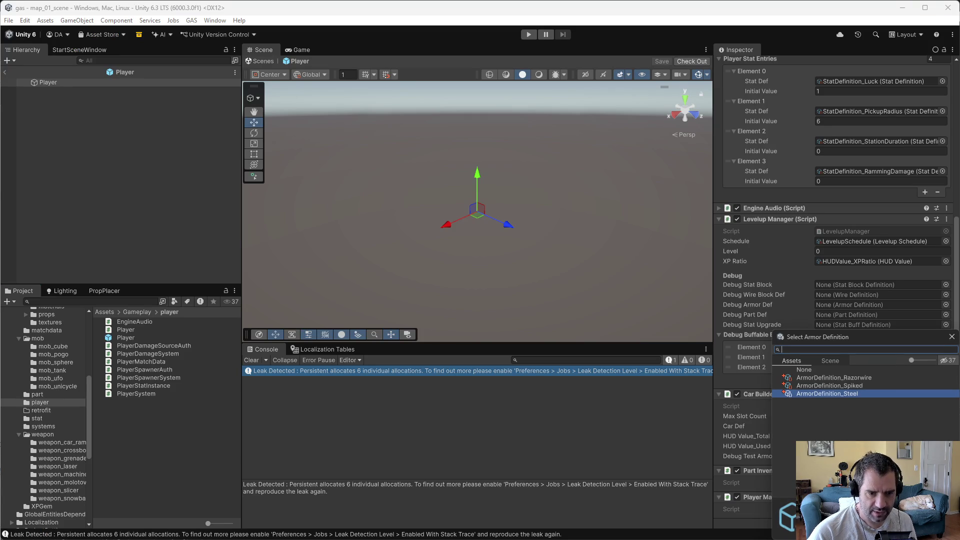
left_click(848, 385)
key("ctrl+s")
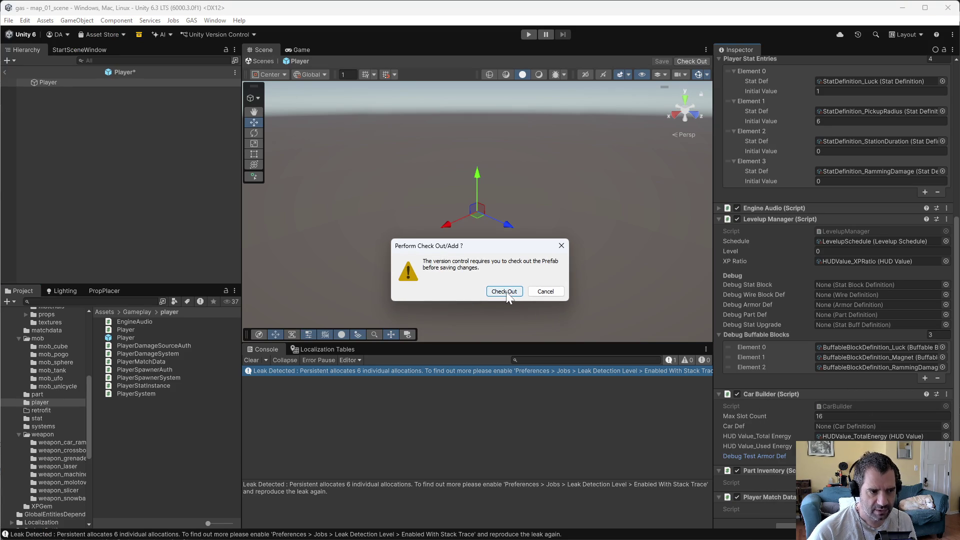
left_click(506, 292)
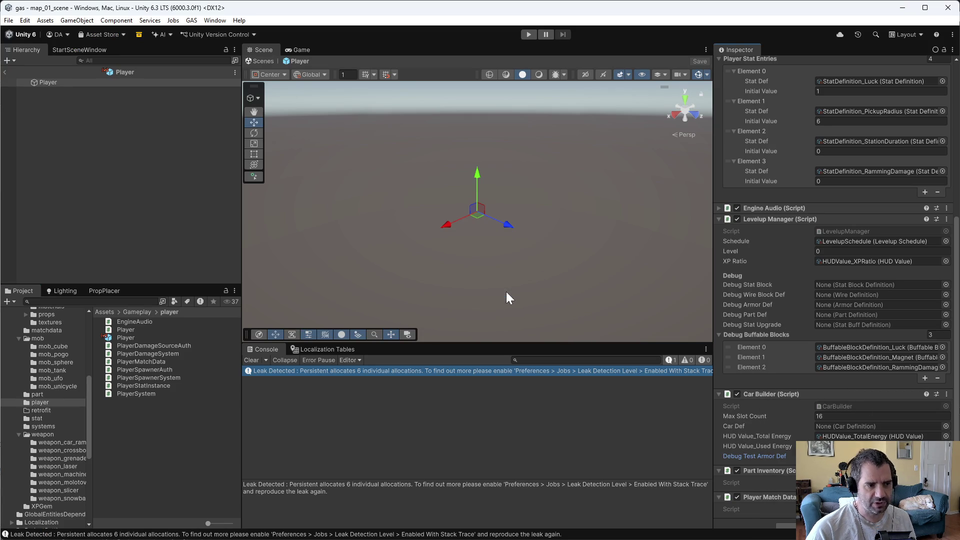
left_click(529, 35)
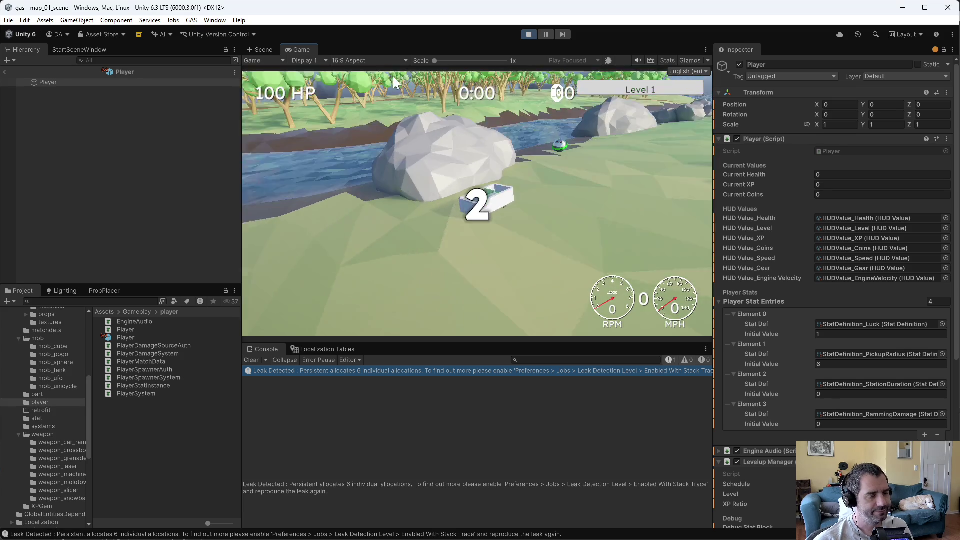
key("w")
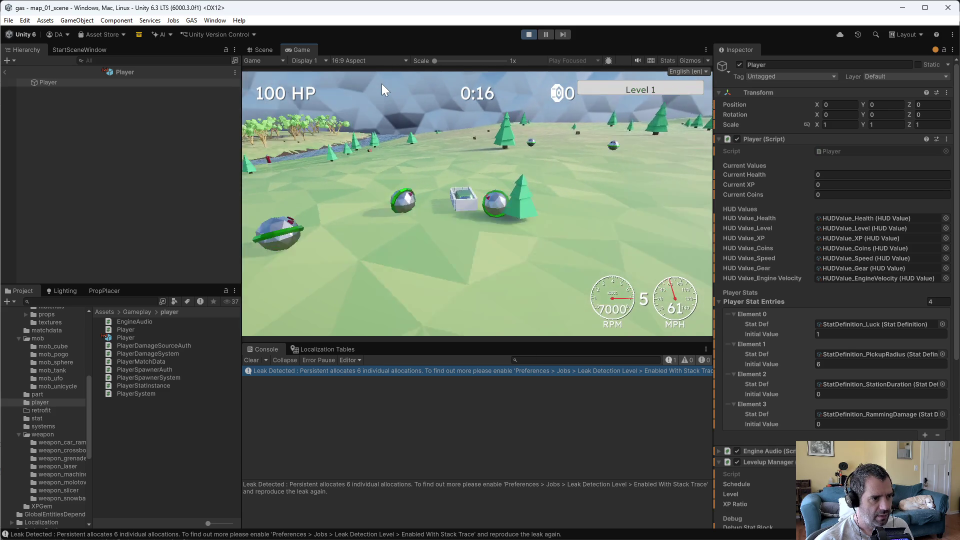
left_click(529, 34)
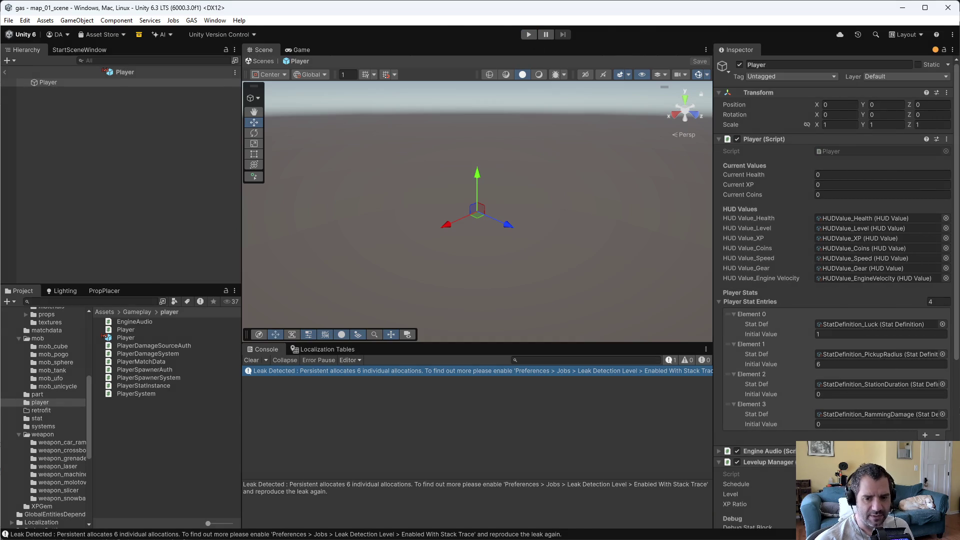
Step: Switch to MobCollisionHitSystem.cs and add a Debug.Log line in the low-speed early-out branch
key("alt+Tab")
key("ctrl+x")
type("bmob")
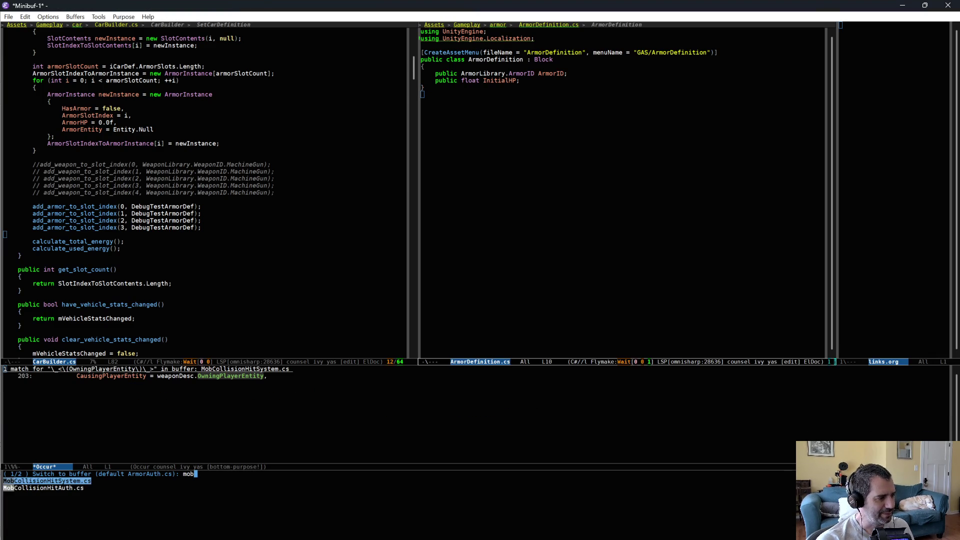
key("Return")
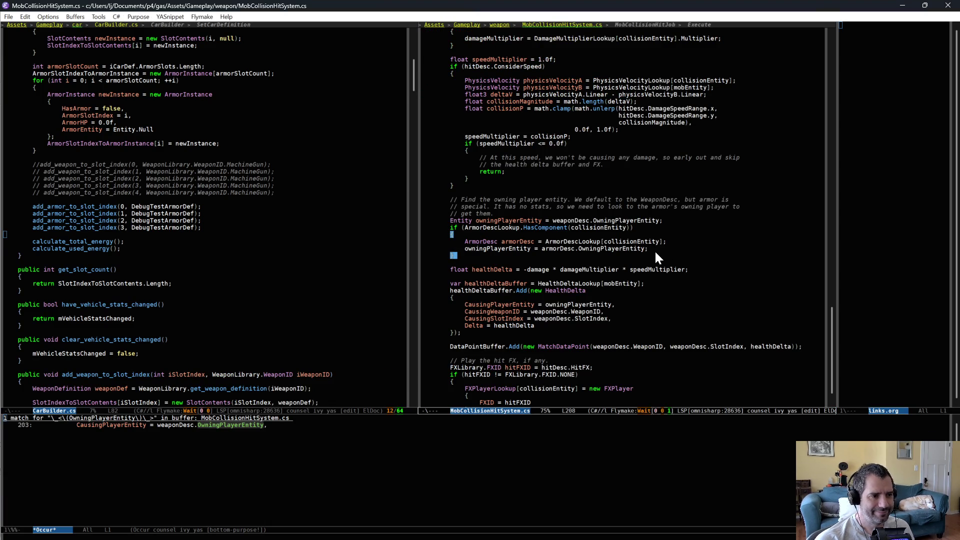
scroll(654, 250, "down", 1)
scroll(623, 258, "up", 5)
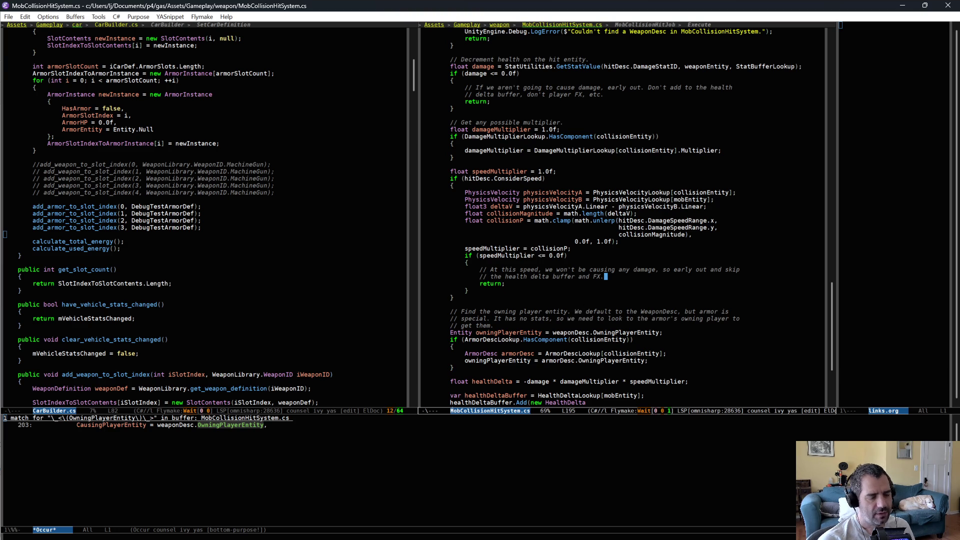
key("Return")
type("UnityEngine.Debug.Log($\"\");")
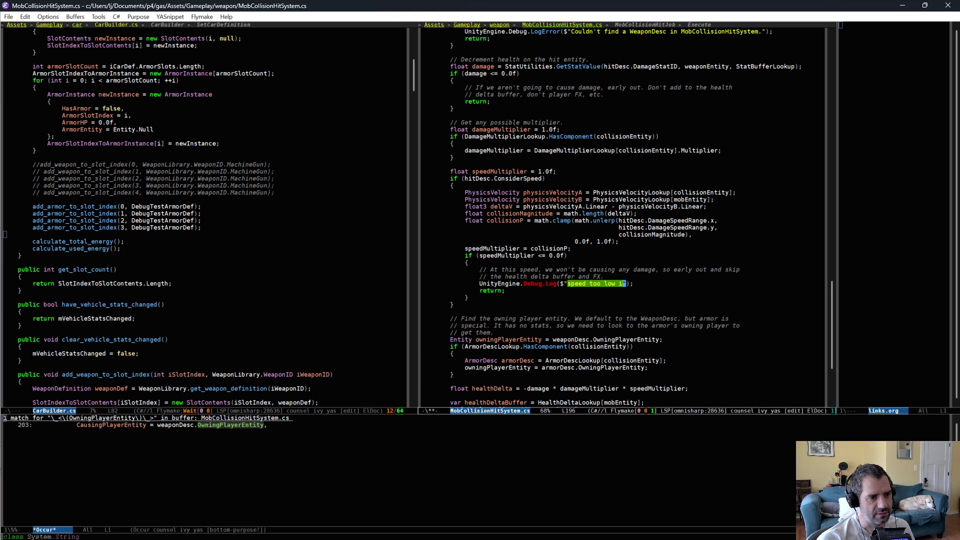
Step: Add a Debug.Log of "{damage} * {damageMultiplier}" below the if-block, save, and return to Unity
key("Down")
key("Down")
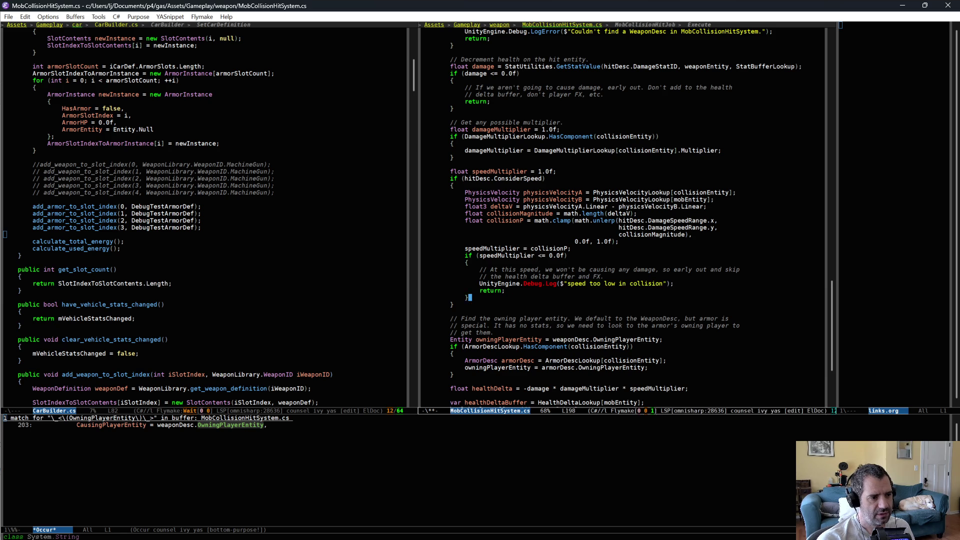
scroll(632, 288, "down", 3)
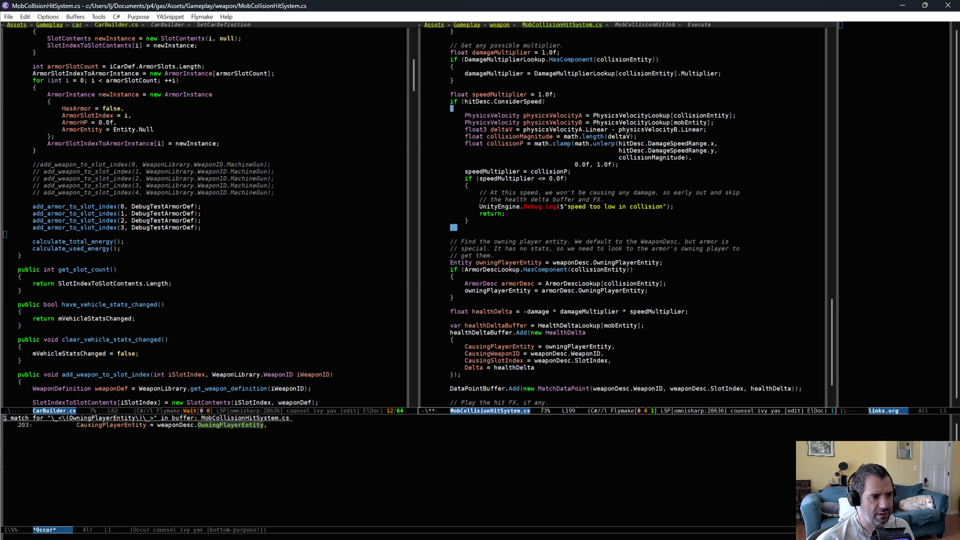
key("Return")
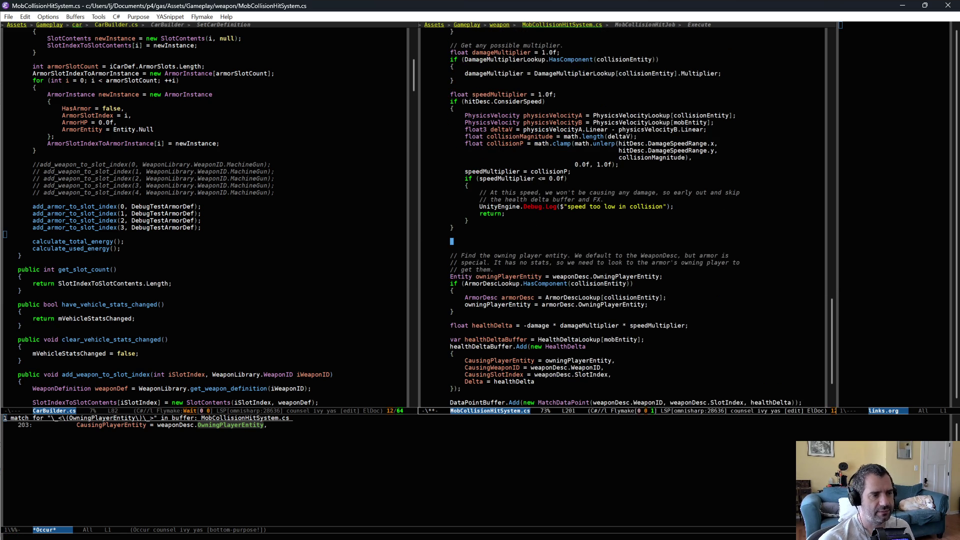
type("dlog")
key("Tab")
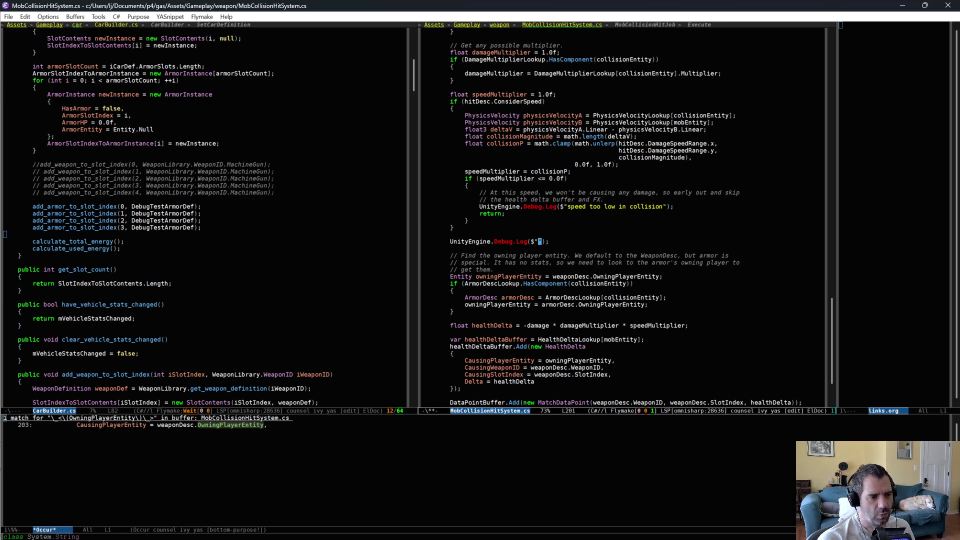
type("{damage} * {damageMultiplier}")
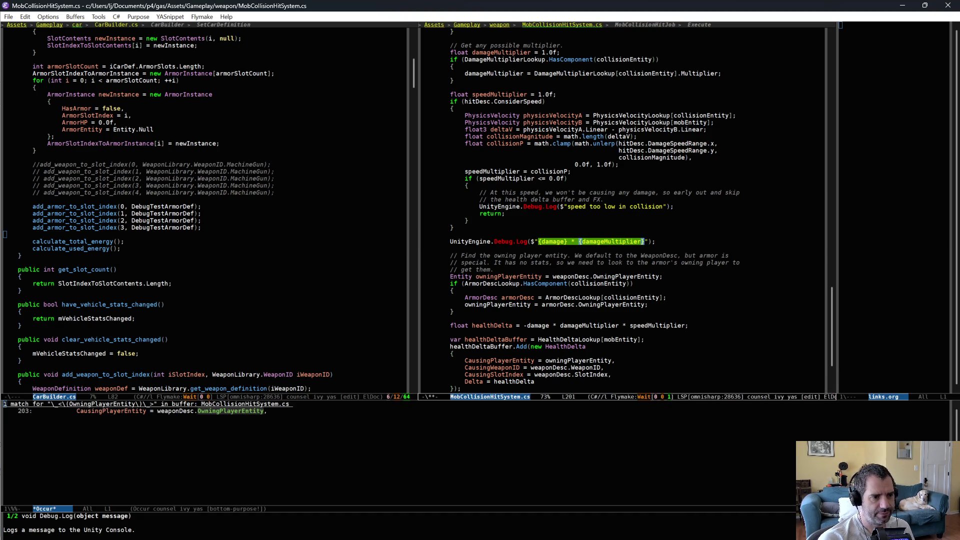
type(")")
key("ctrl+e")
key("ctrl+x")
key("ctrl+s")
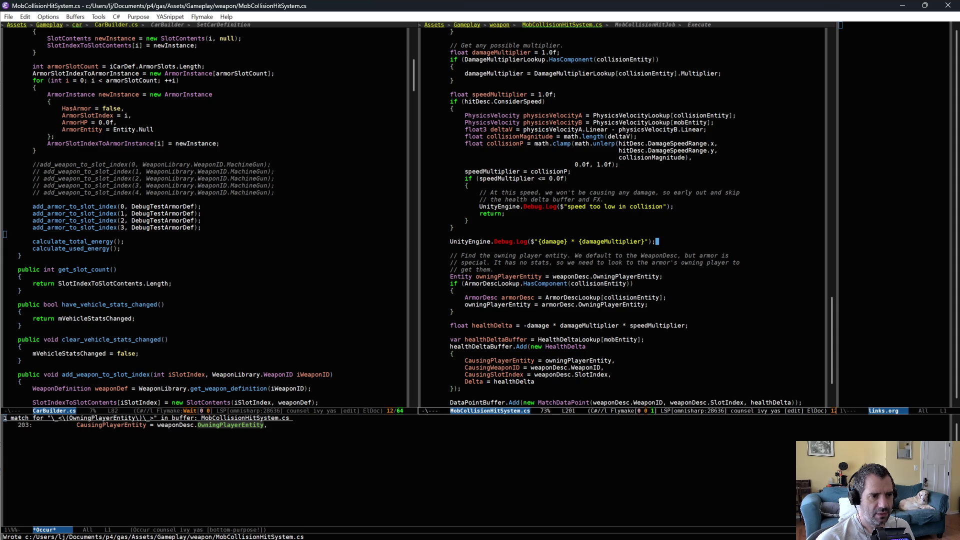
key("alt+Tab")
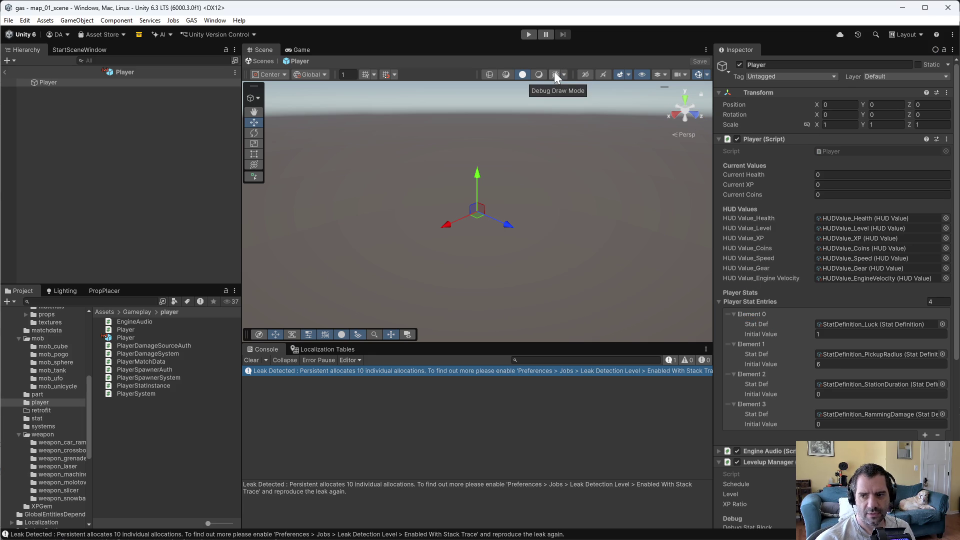
Step: Play-test the level, driving the car forward and right, then stop
left_click(529, 35)
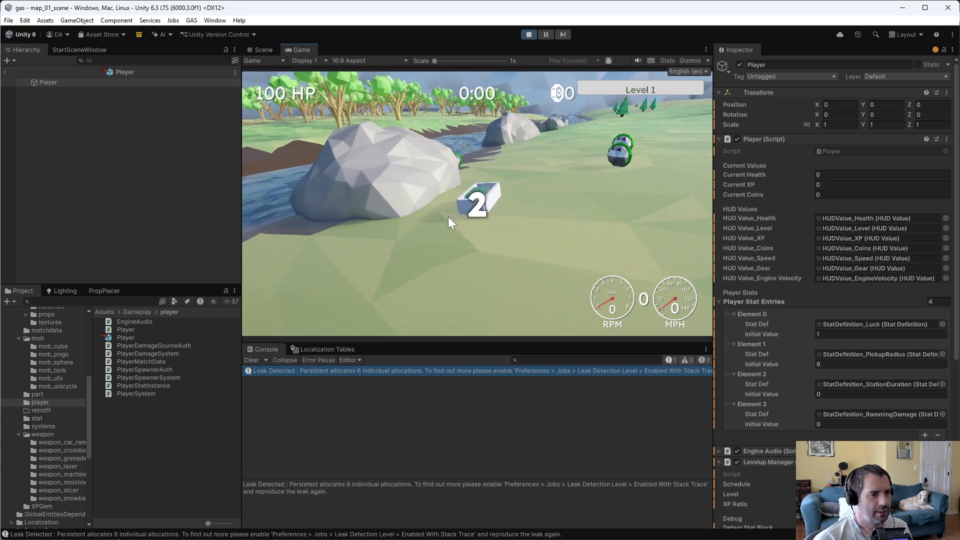
key("w")
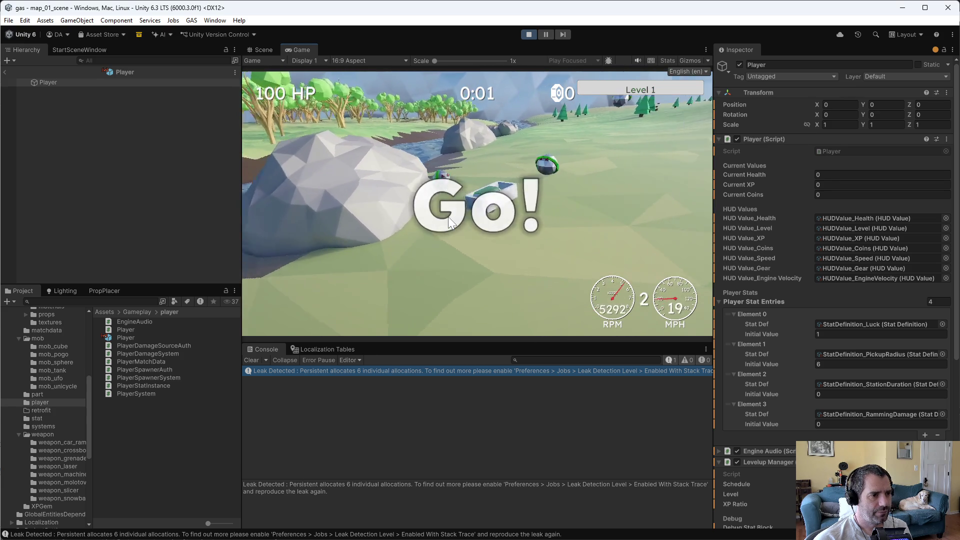
key("d")
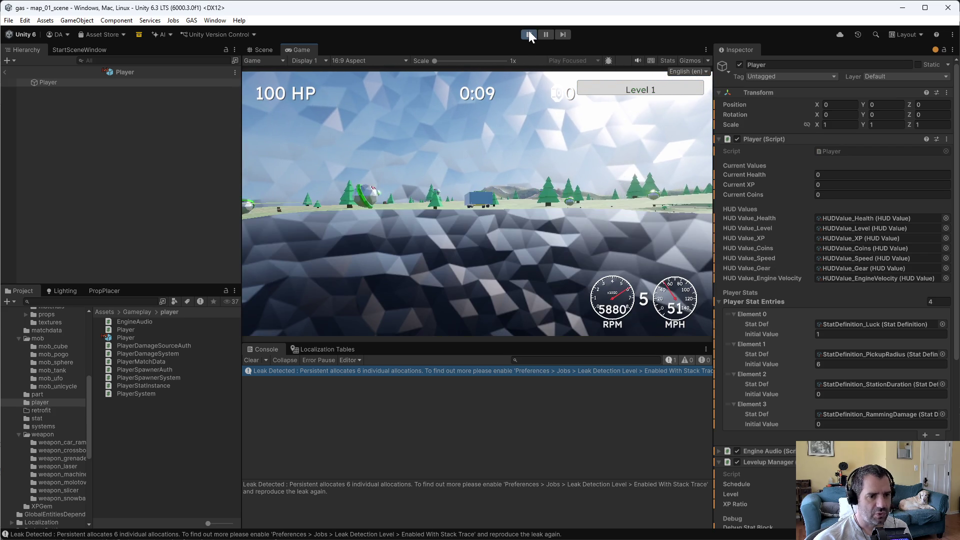
left_click(529, 34)
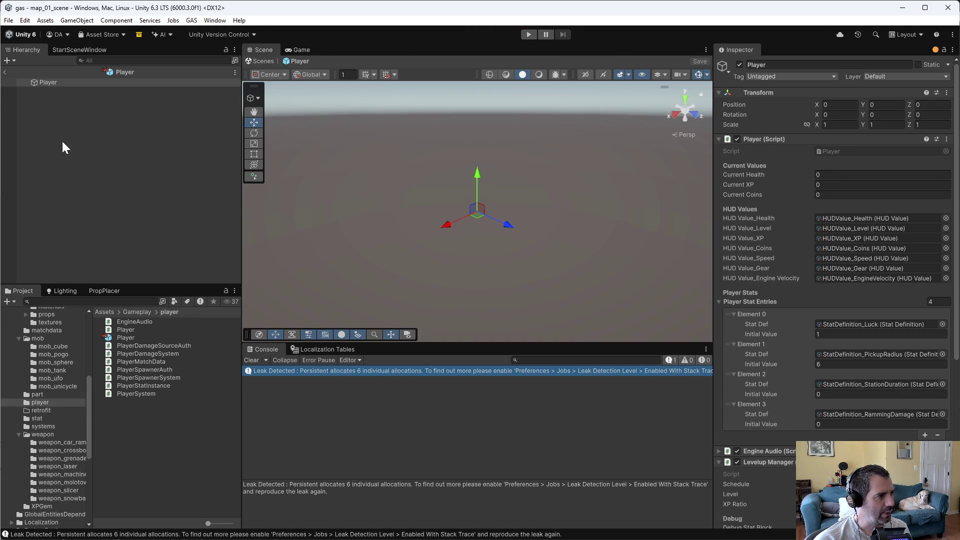
Step: Select the ArmorEntity_Spiked prefab in the Gameplay/armor folder
scroll(53, 388, "up", 5)
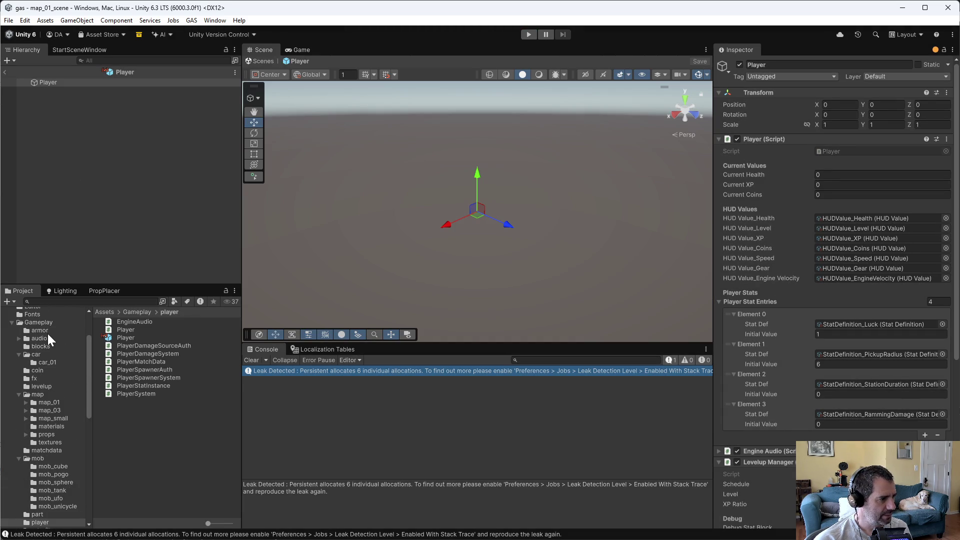
left_click(47, 332)
left_click(156, 419)
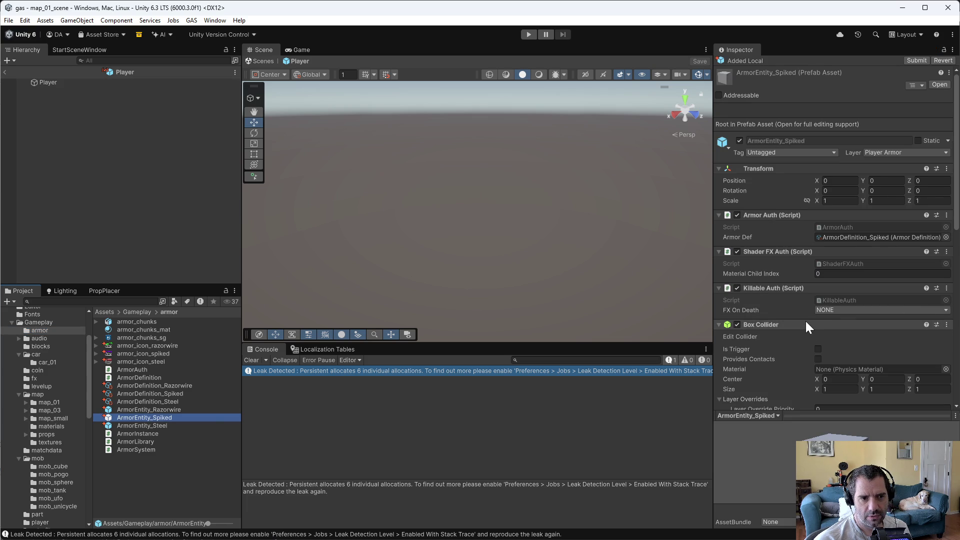
Step: Select WeaponDefinition_ArmorRamming_Spiked via the Weapon Def reference, then start a play test
scroll(806, 324, "down", 10)
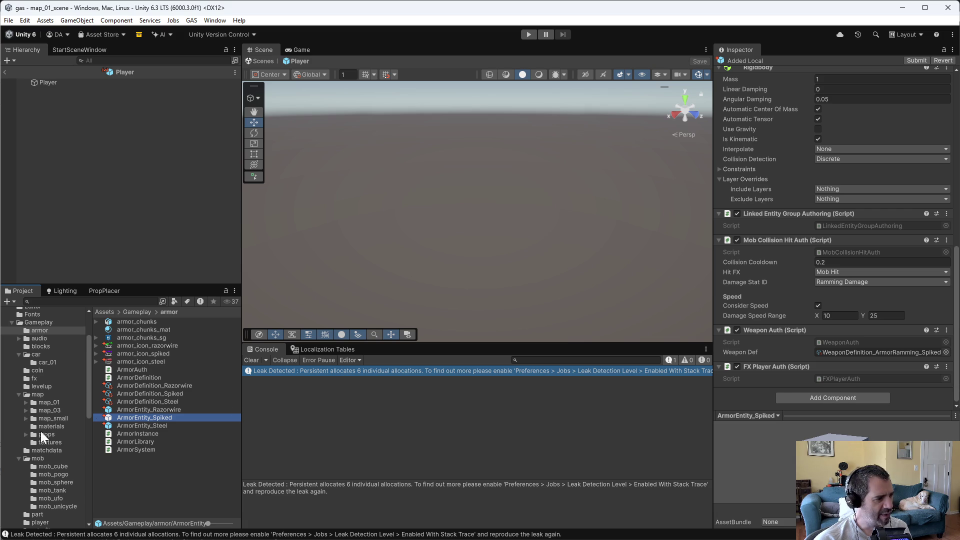
scroll(52, 445, "down", 3)
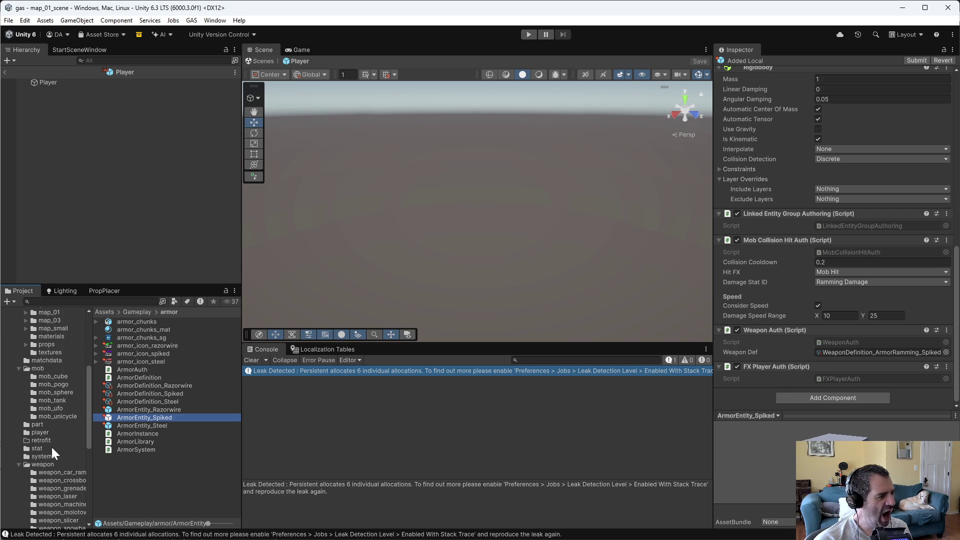
left_click(60, 473)
left_click(185, 330)
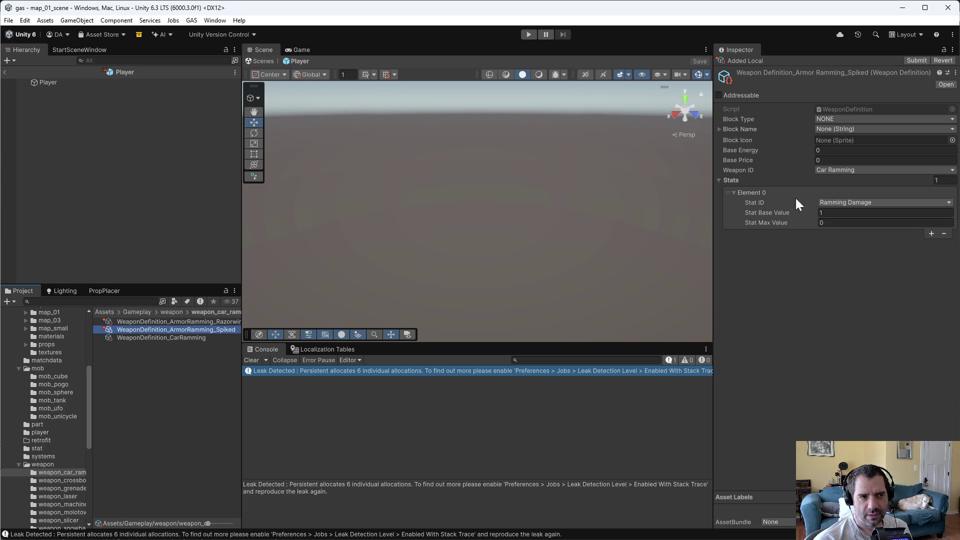
left_click(530, 34)
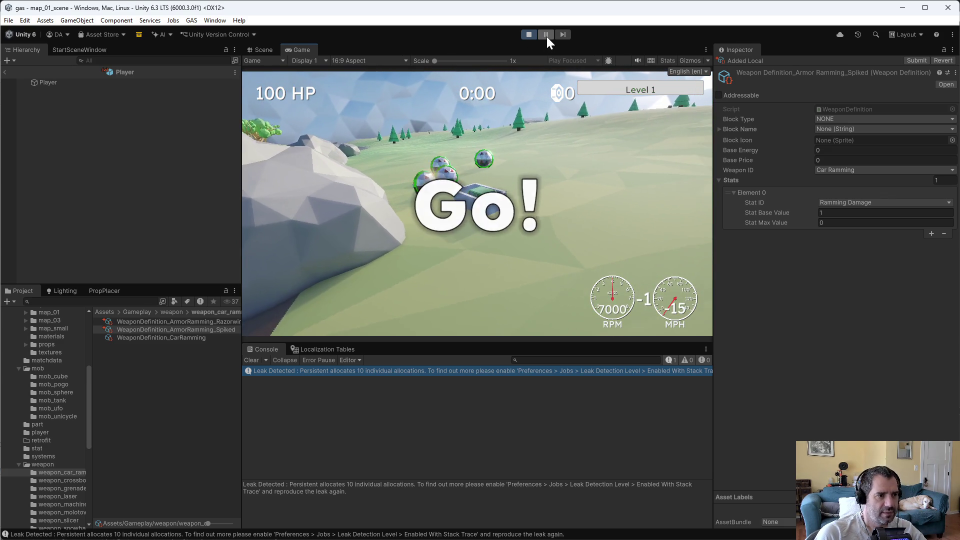
Step: Pause the game, open the Entities Hierarchy, and expand the Player entity
left_click(548, 34)
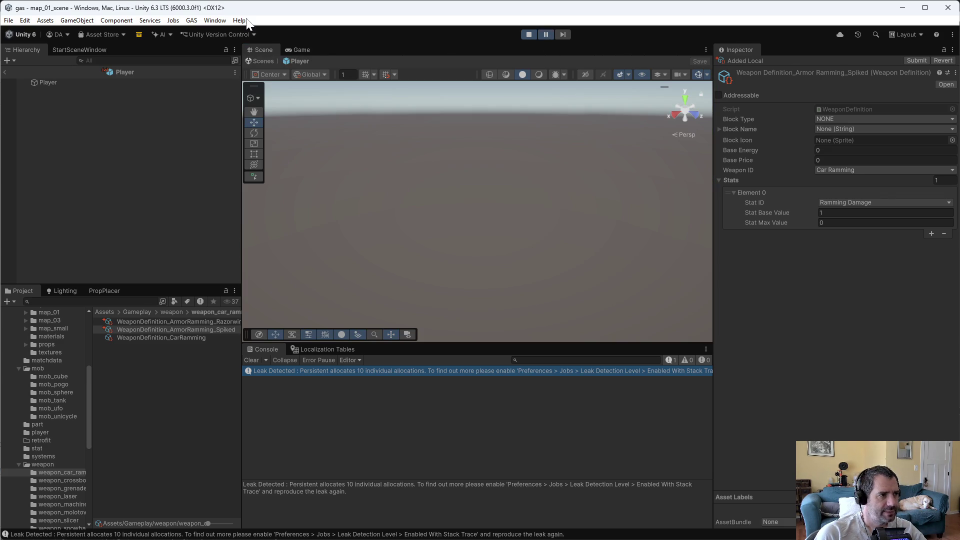
left_click(302, 49)
left_click(215, 20)
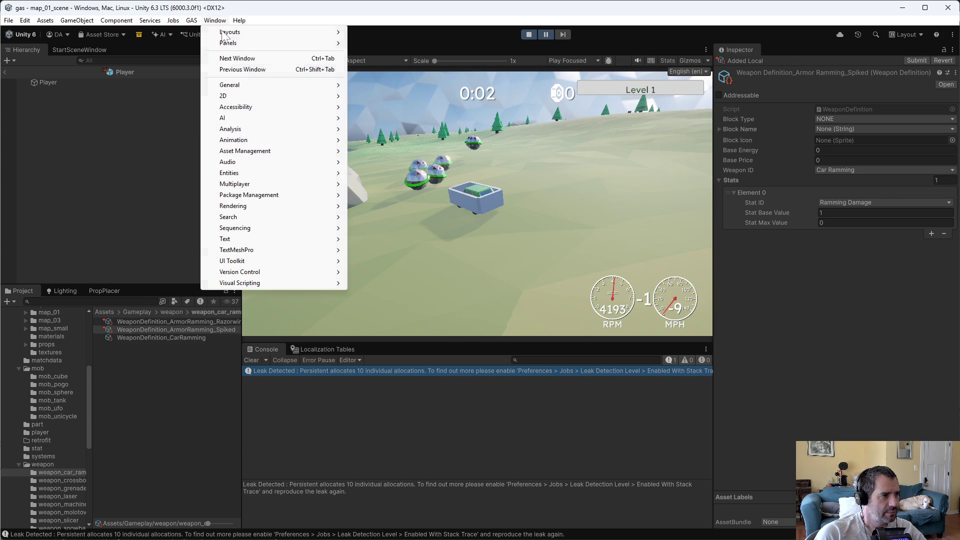
mouse_move(228, 173)
left_click(386, 171)
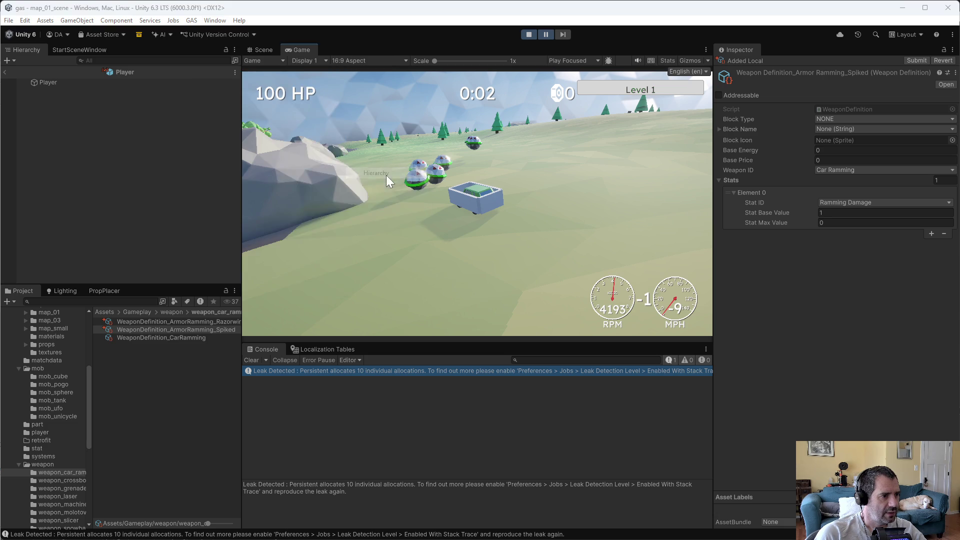
left_click(288, 132)
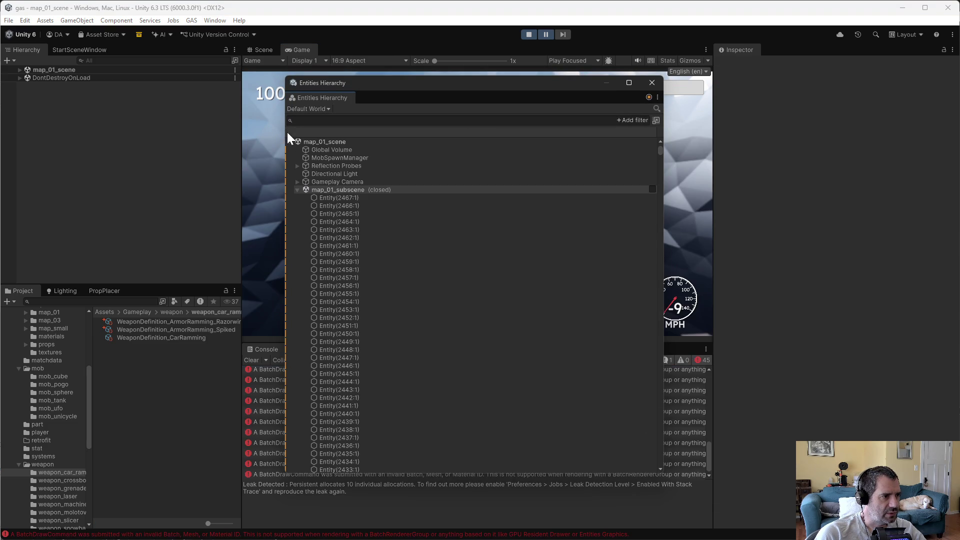
left_click(297, 190)
scroll(321, 244, "down", 10)
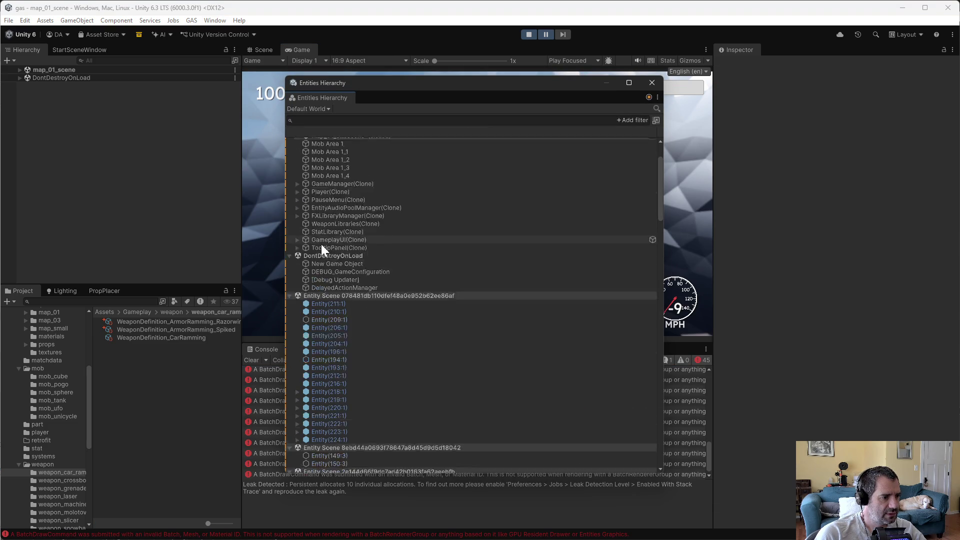
left_click(297, 366)
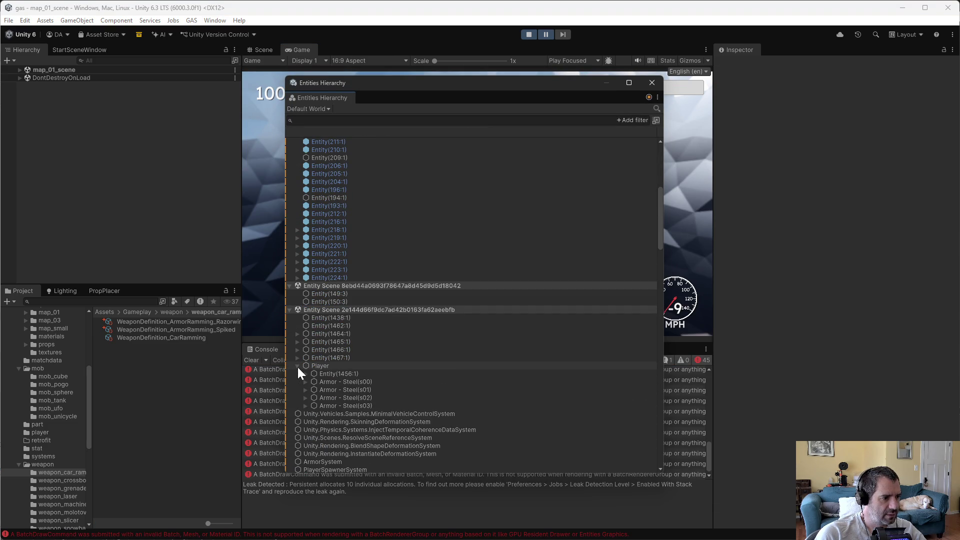
Step: Inspect each Armor - Steel entity in slots 0–2, close the hierarchy, and stop the play-test
left_click(346, 381)
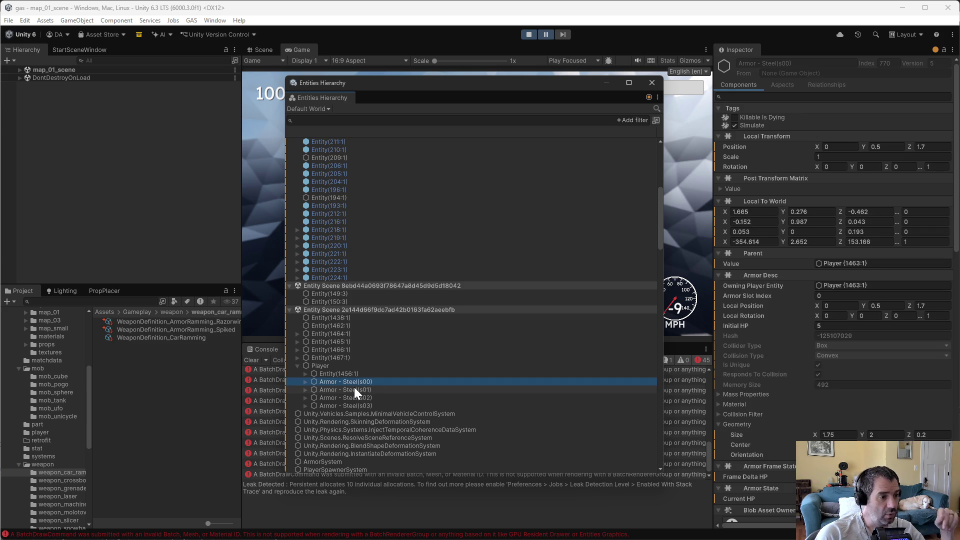
left_click(371, 380)
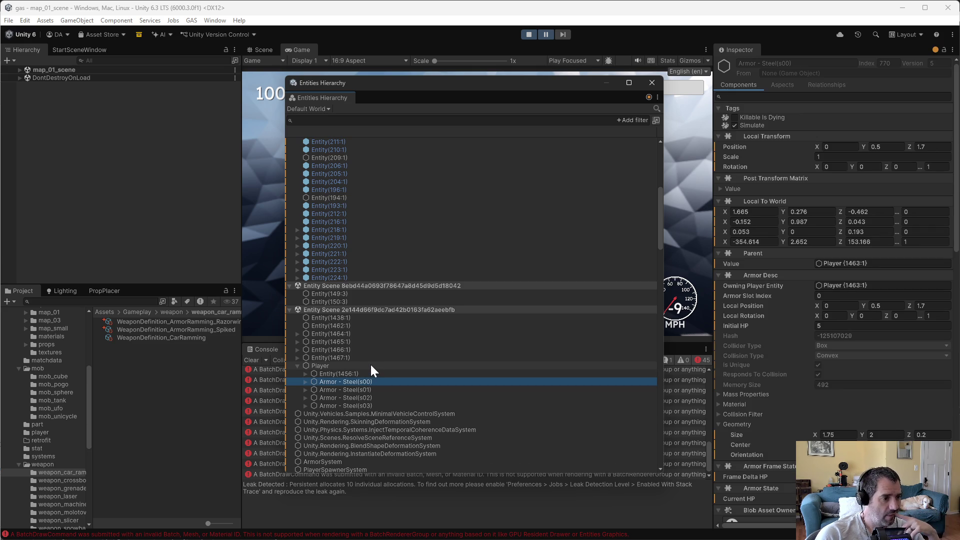
left_click(358, 390)
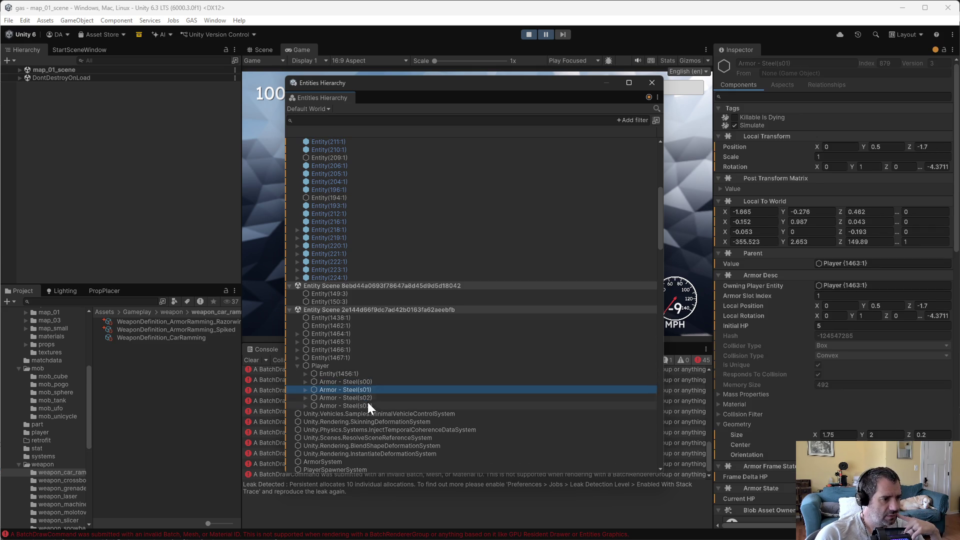
left_click(368, 381)
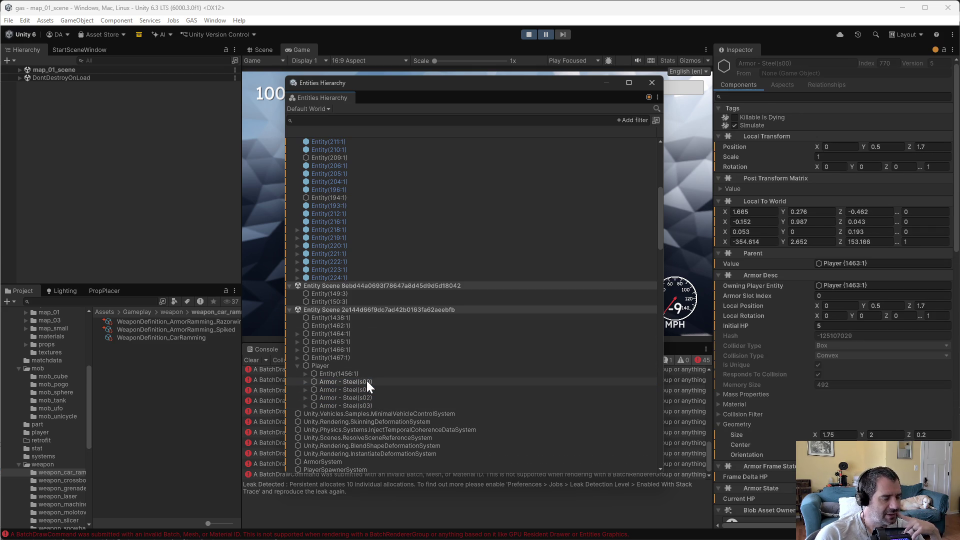
left_click(369, 390)
left_click(376, 398)
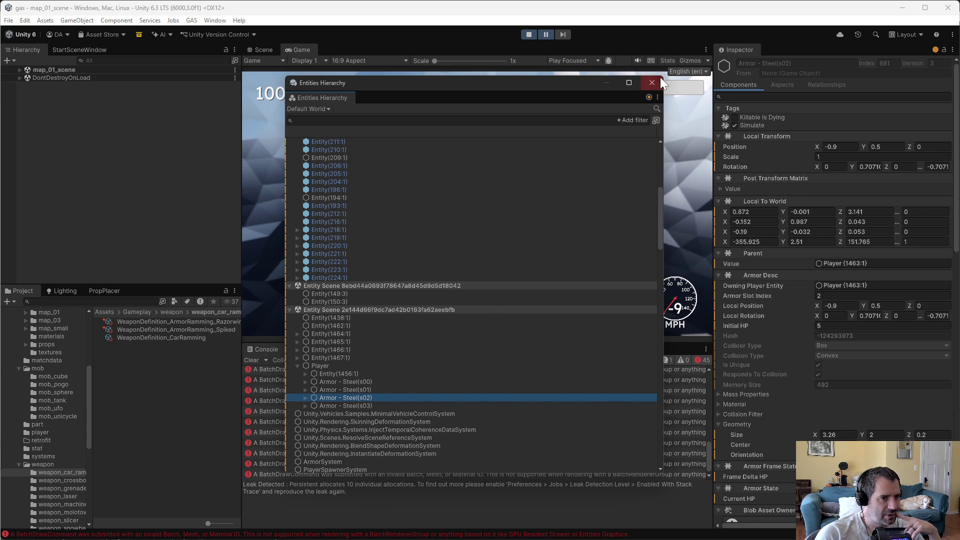
left_click(652, 83)
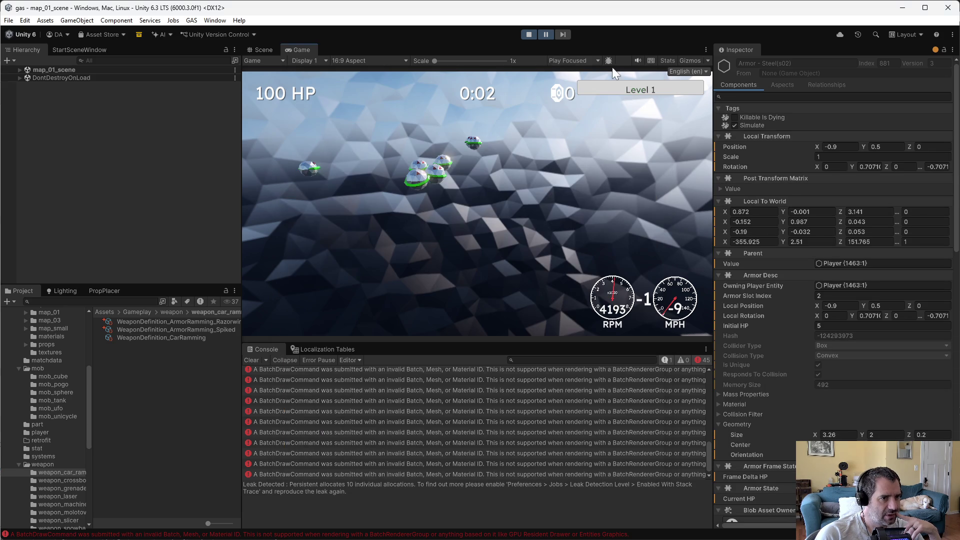
left_click(534, 34)
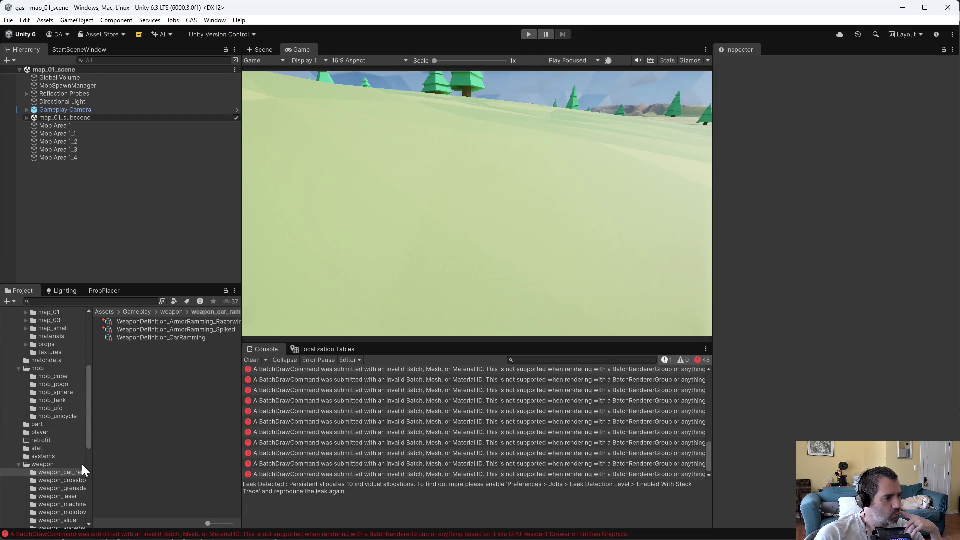
Step: Clear the entity cache in Preferences > Entities, then start a new play-test
key("alt+Tab")
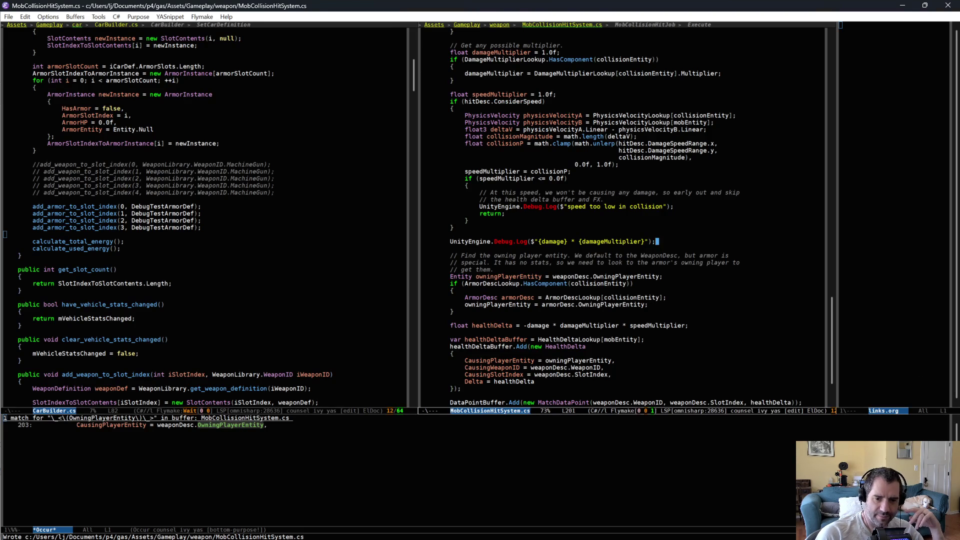
key("alt+Tab")
left_click(24, 20)
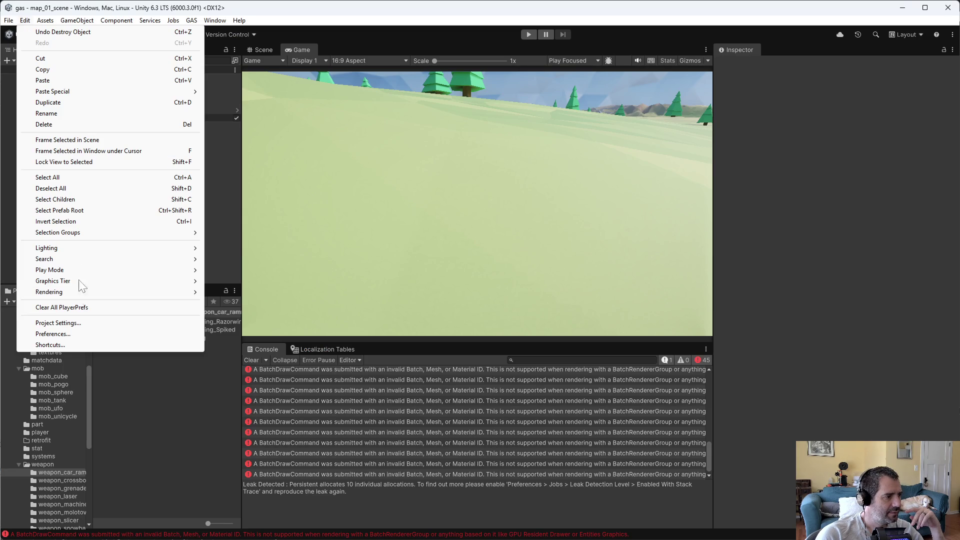
left_click(65, 334)
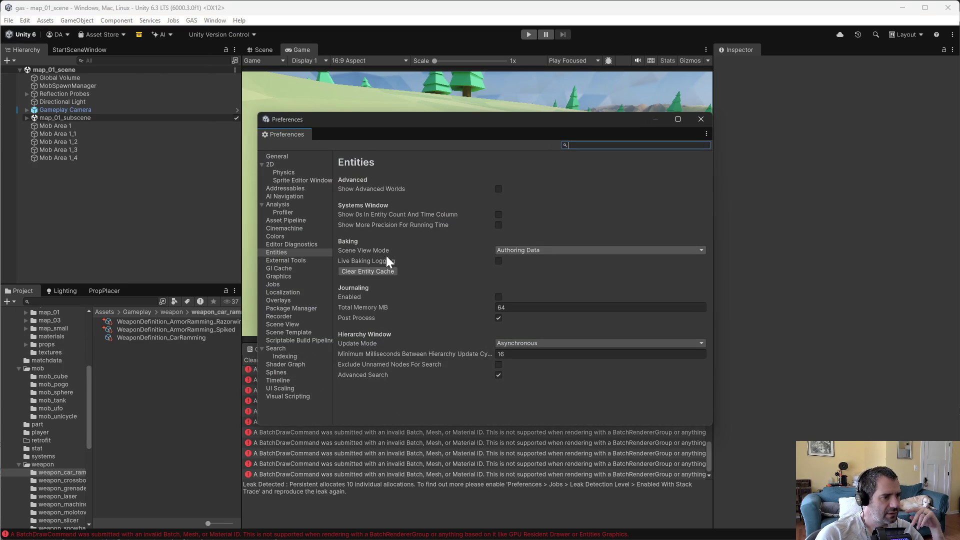
left_click(361, 270)
left_click(418, 325)
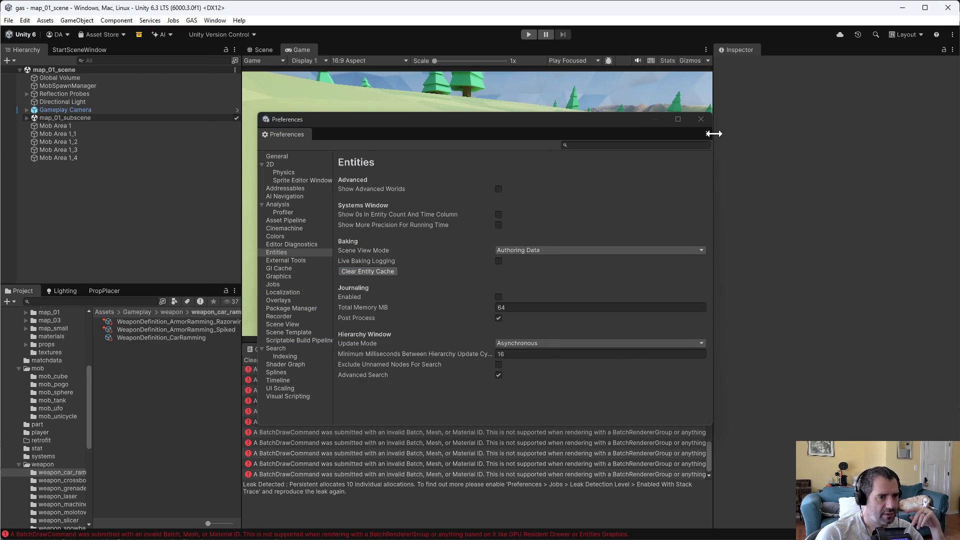
left_click(701, 119)
left_click(530, 34)
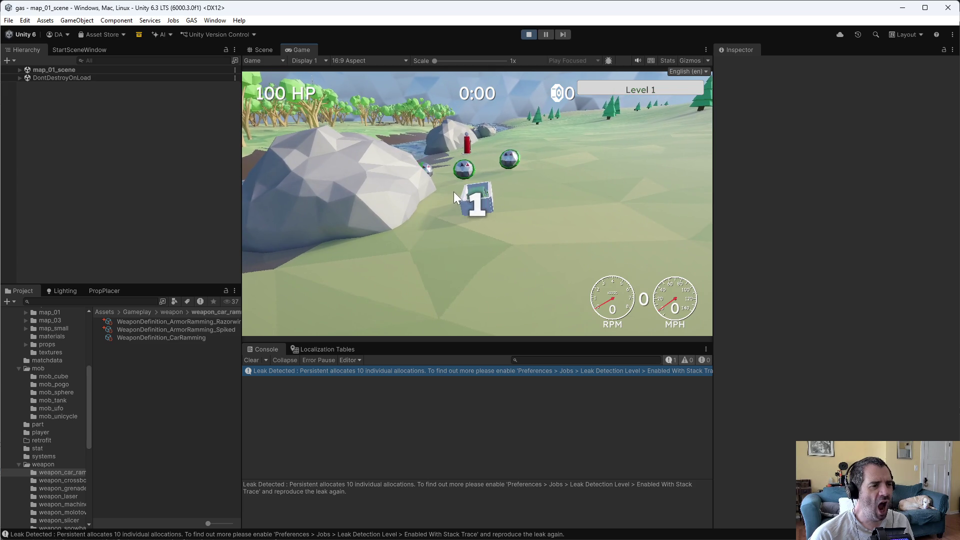
Step: Drive the car forward and open the Entities Hierarchy window
key("w")
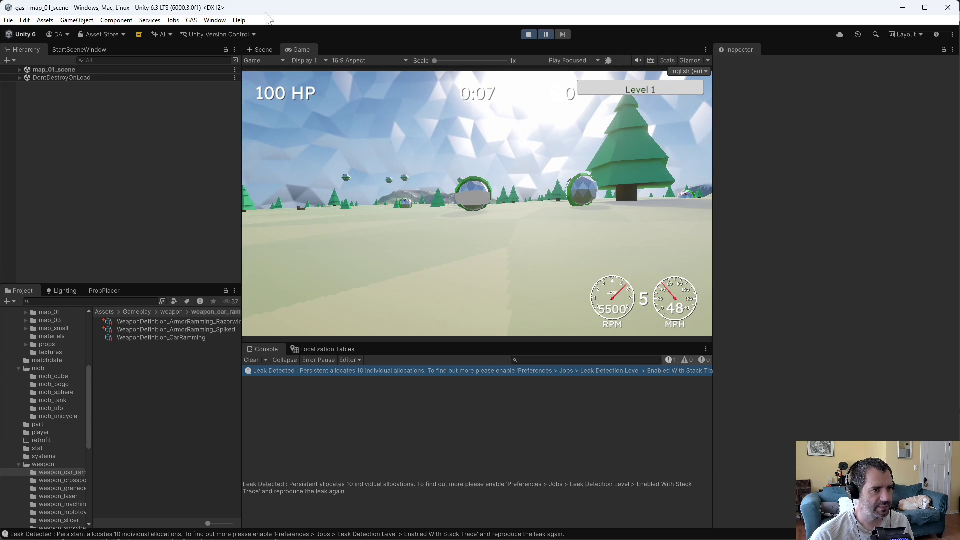
left_click(192, 21)
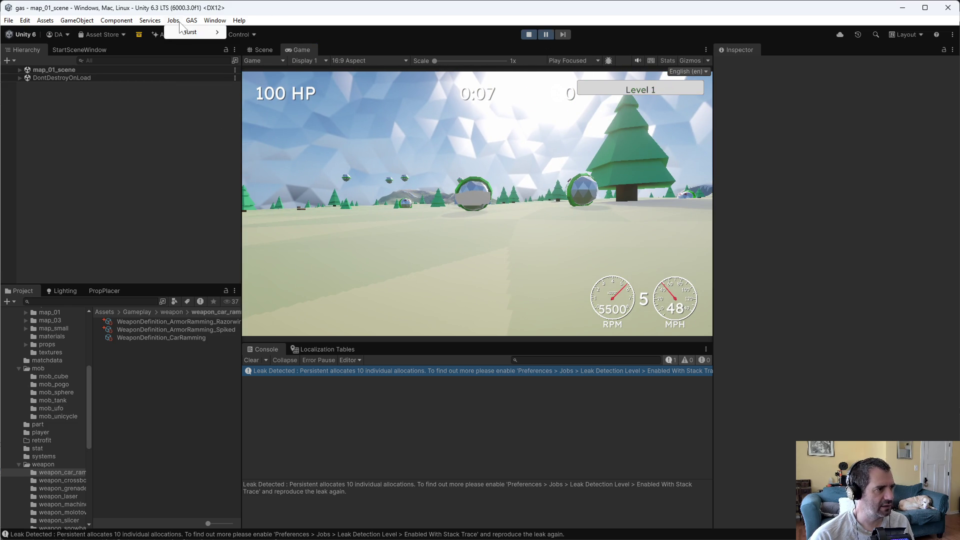
mouse_move(214, 20)
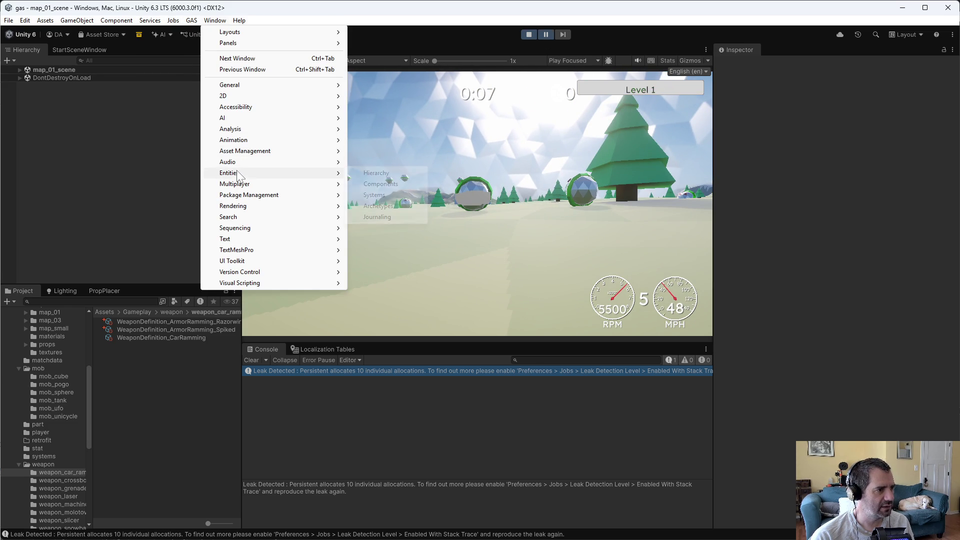
mouse_move(240, 173)
left_click(378, 173)
Step: Inspect the first Armor - Steel entity's components, including its 1.75×2×0.2 box collider, then stop
scroll(344, 422, "down", 10)
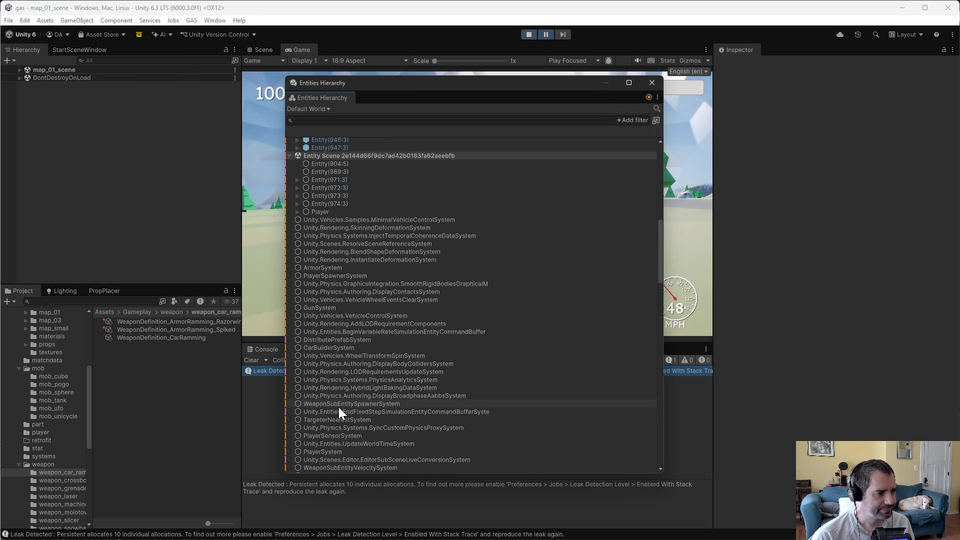
scroll(300, 185, "up", 1)
left_click(328, 255)
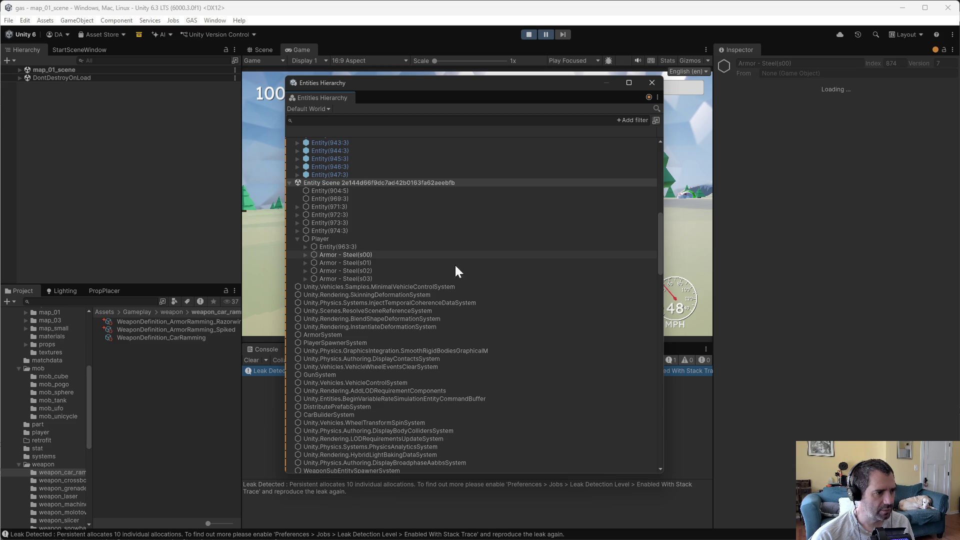
scroll(821, 357, "down", 10)
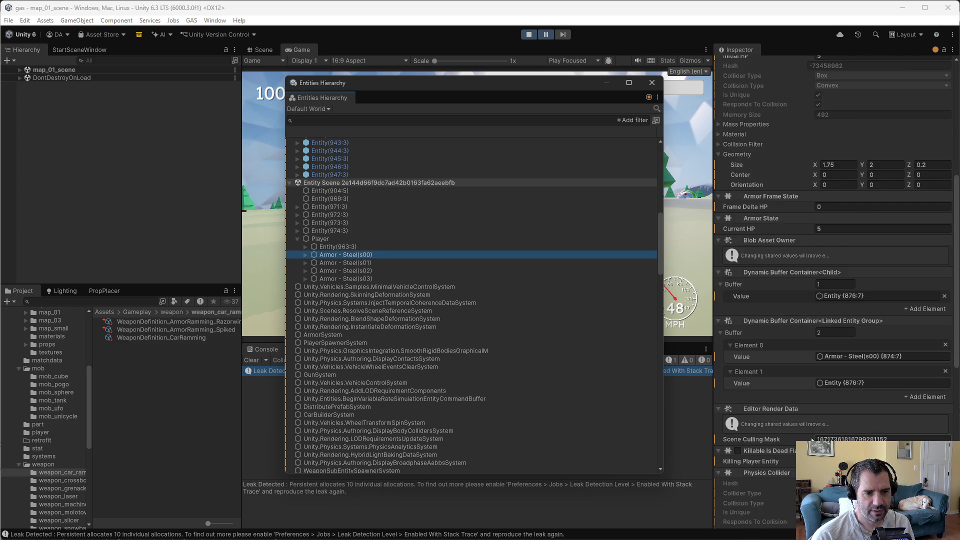
scroll(830, 300, "down", 5)
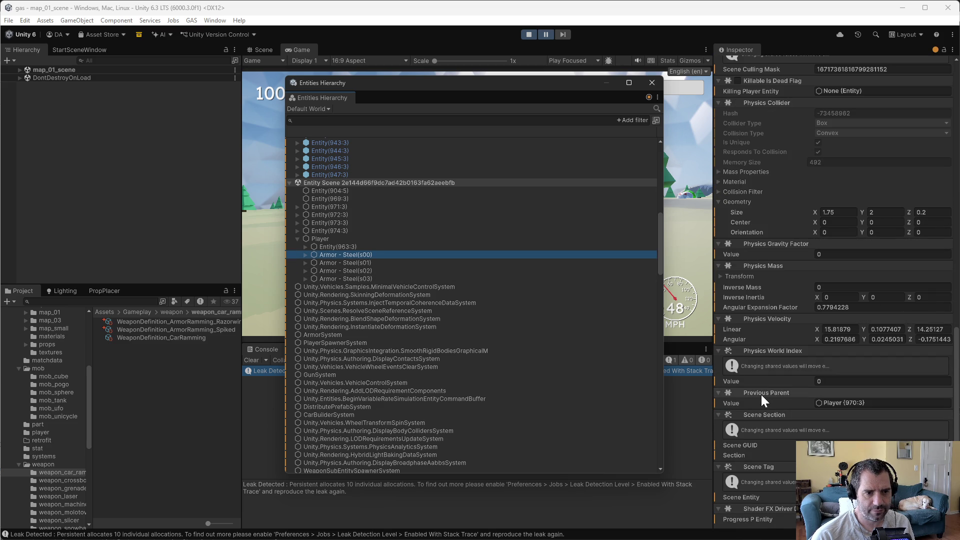
scroll(762, 394, "up", 6)
left_click(528, 34)
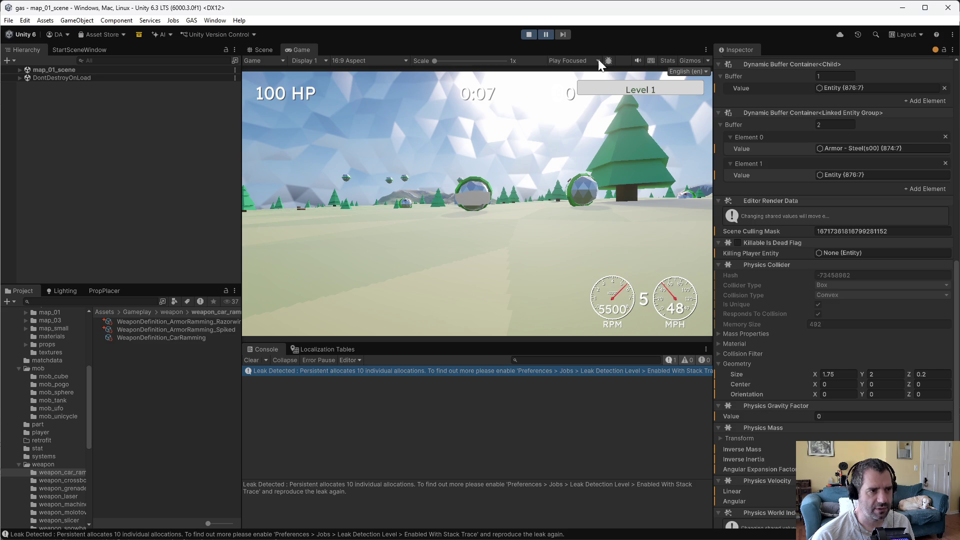
Step: Highlight DebugTestArmorDef's slot assignments in CarBuilder.cs, then return to Unity
key("alt+Tab")
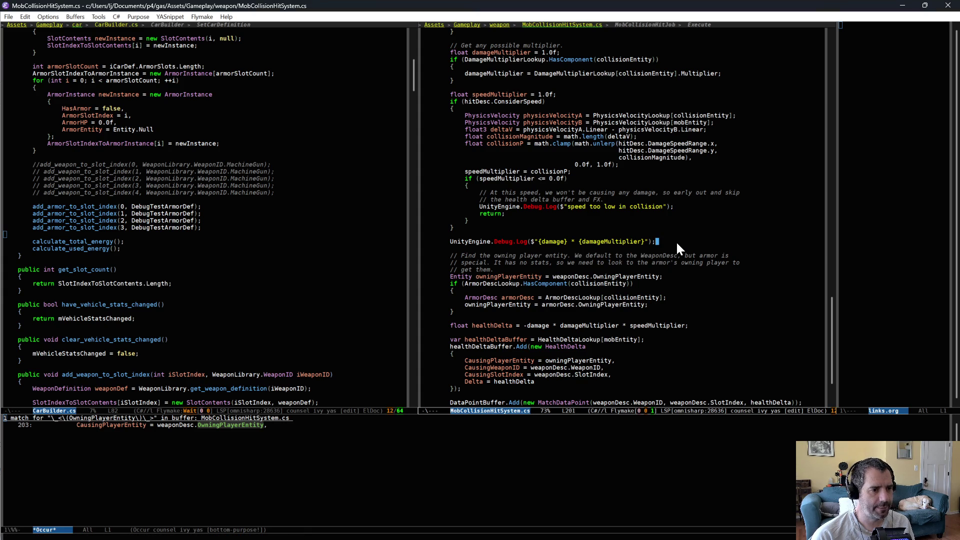
key("alt+Tab")
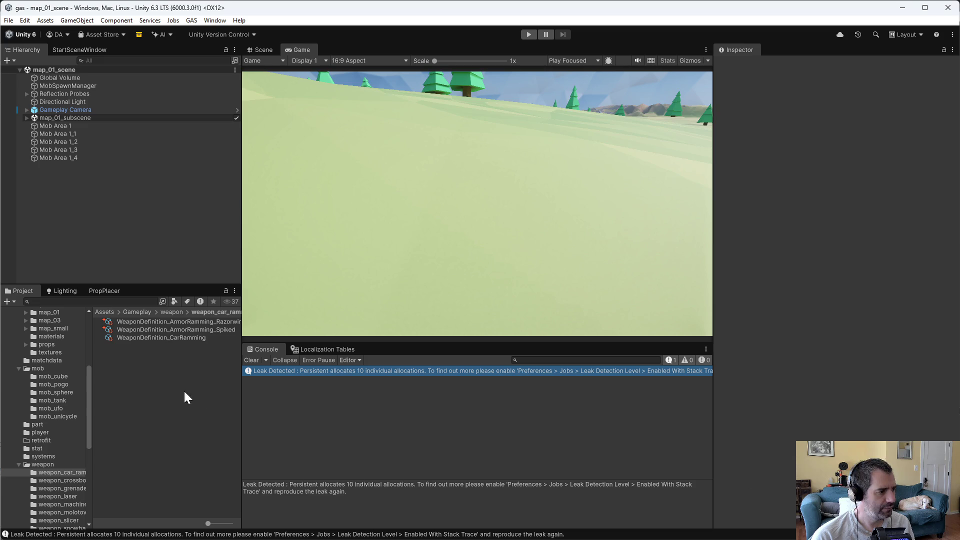
key("alt+Tab")
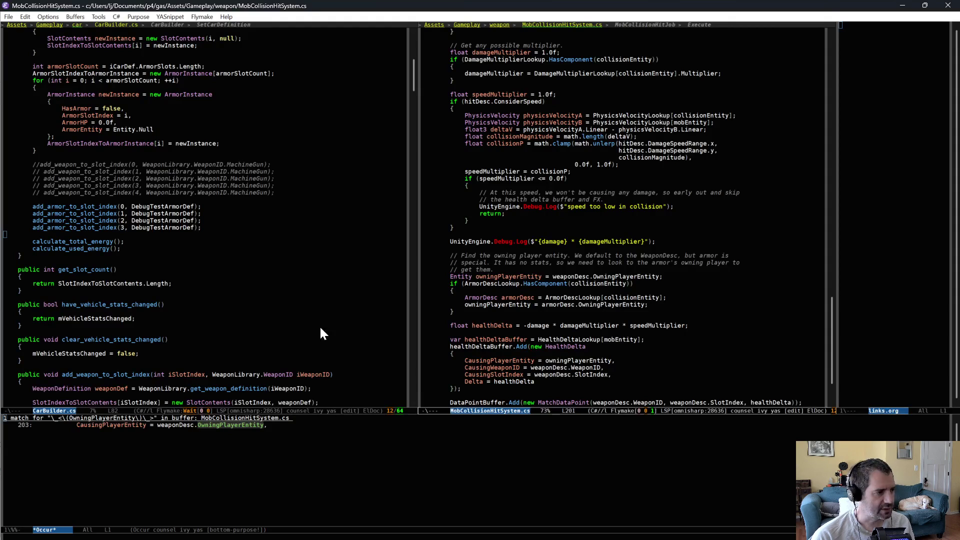
left_click(151, 206)
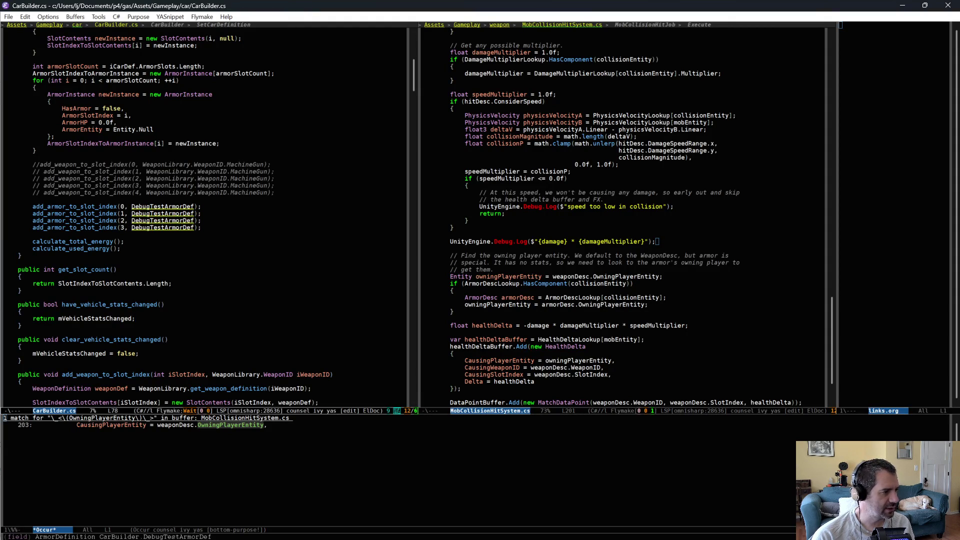
key("alt+Tab")
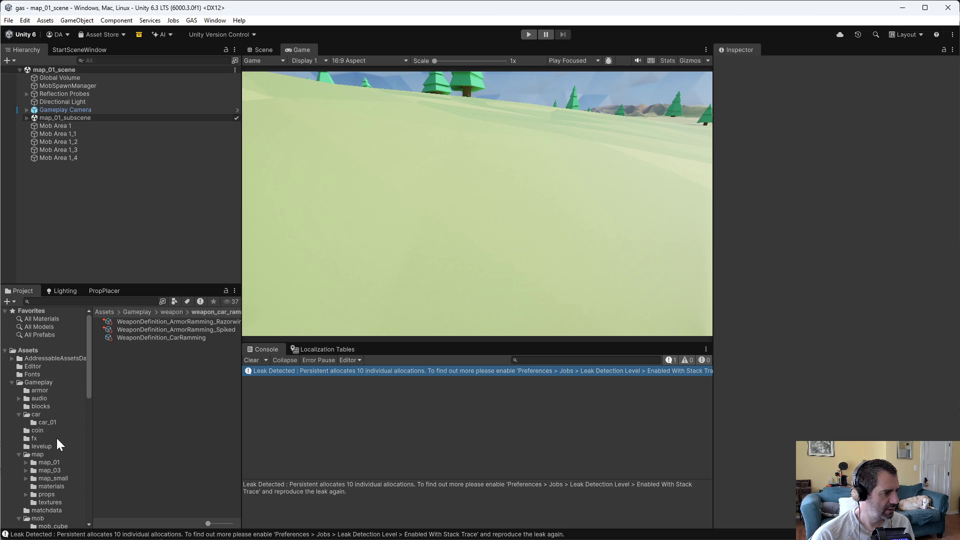
Step: Open the Player prefab from the player folder and select its root object
scroll(46, 418, "down", 3)
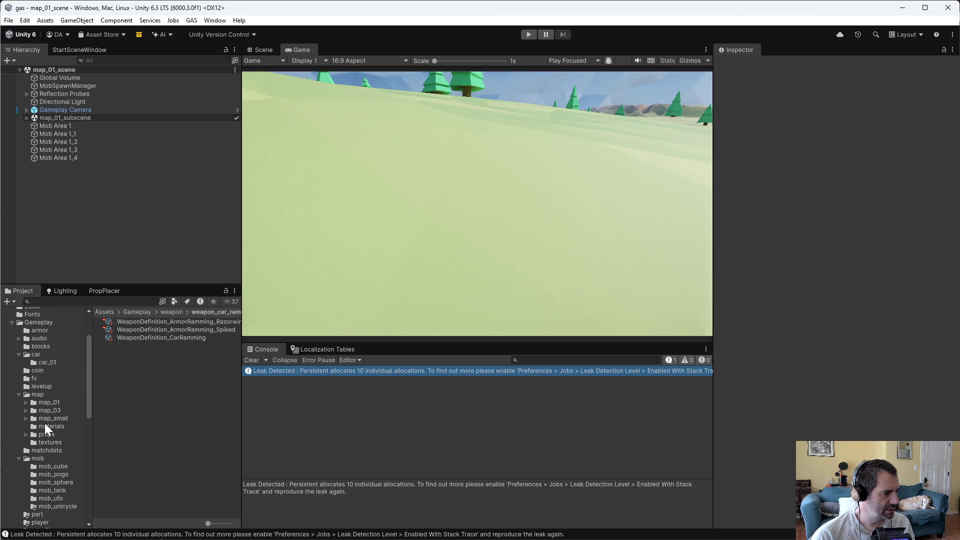
scroll(46, 472, "down", 3)
left_click(44, 463)
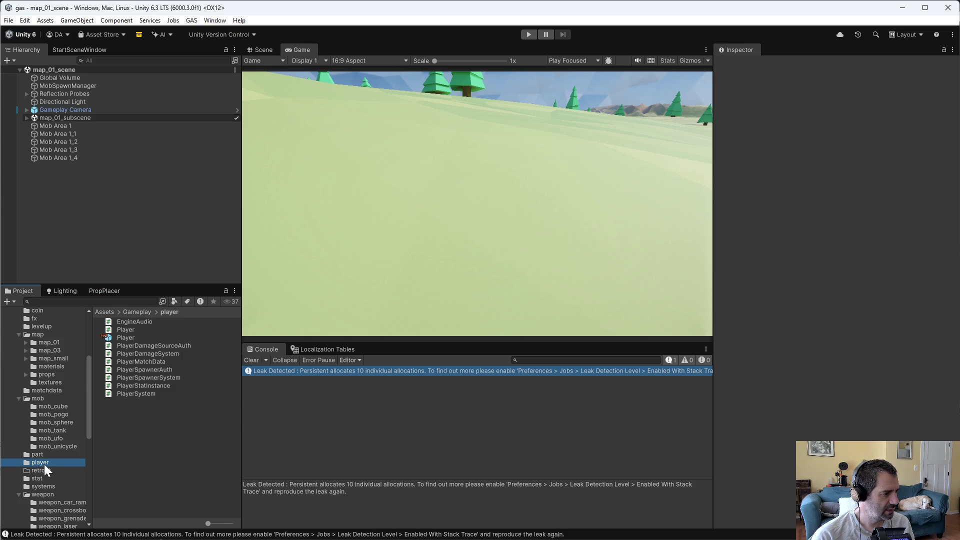
double_click(144, 336)
left_click(48, 82)
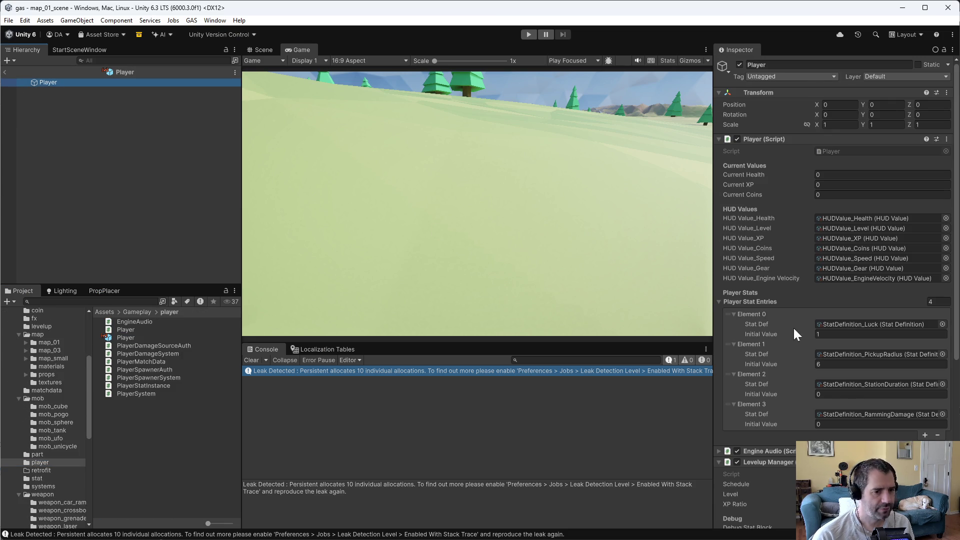
scroll(793, 326, "down", 10)
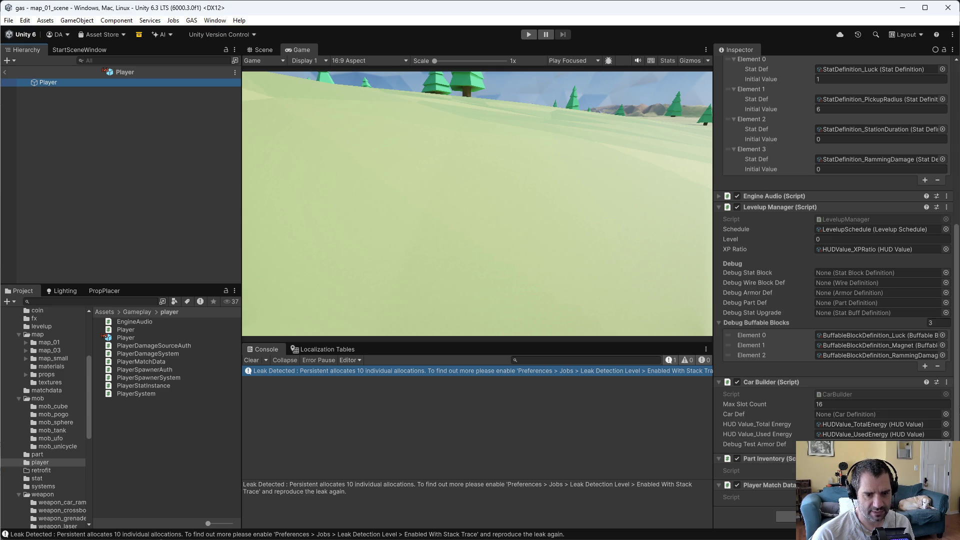
Step: Assign ArmorDefinition_Spiked as Debug Test Armor Def, open that asset, then show the weapon folder
left_click(946, 444)
left_click(952, 337)
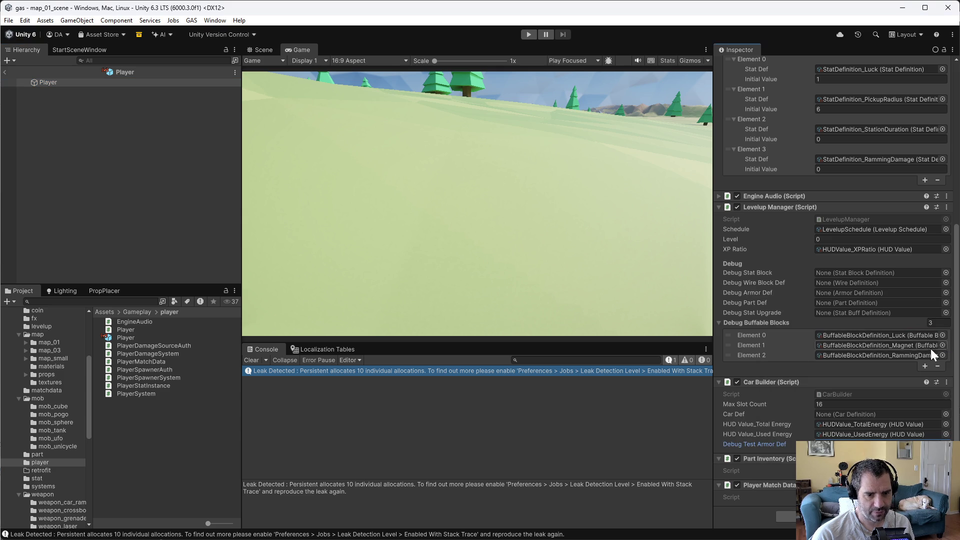
double_click(875, 444)
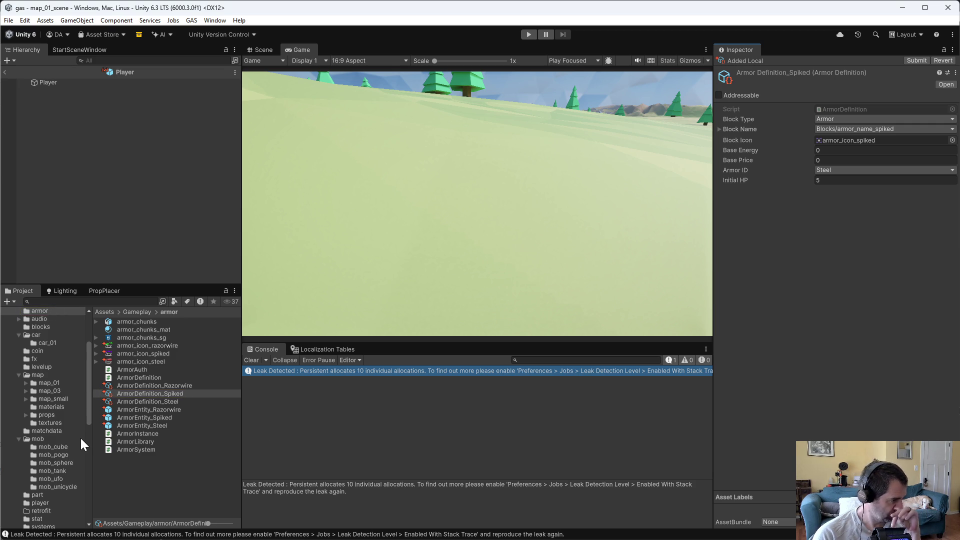
scroll(32, 459, "down", 3)
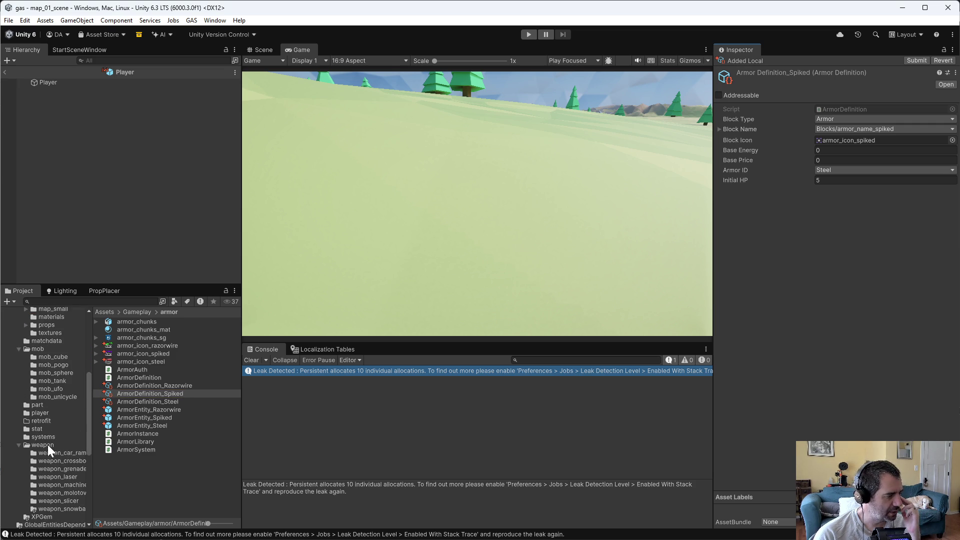
left_click(46, 443)
Step: Open weapon_library_subscene and select its WeaponLibrary object
scroll(141, 447, "down", 5)
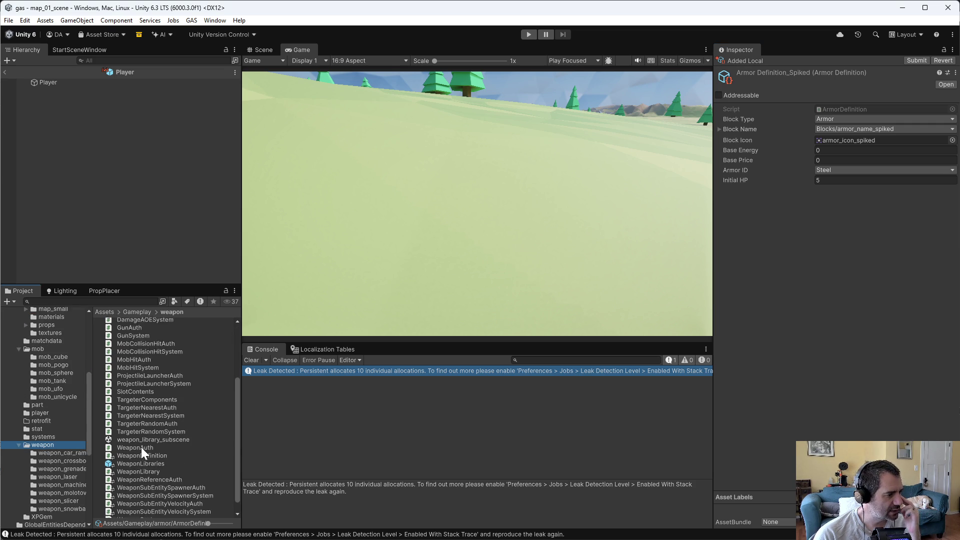
double_click(137, 426)
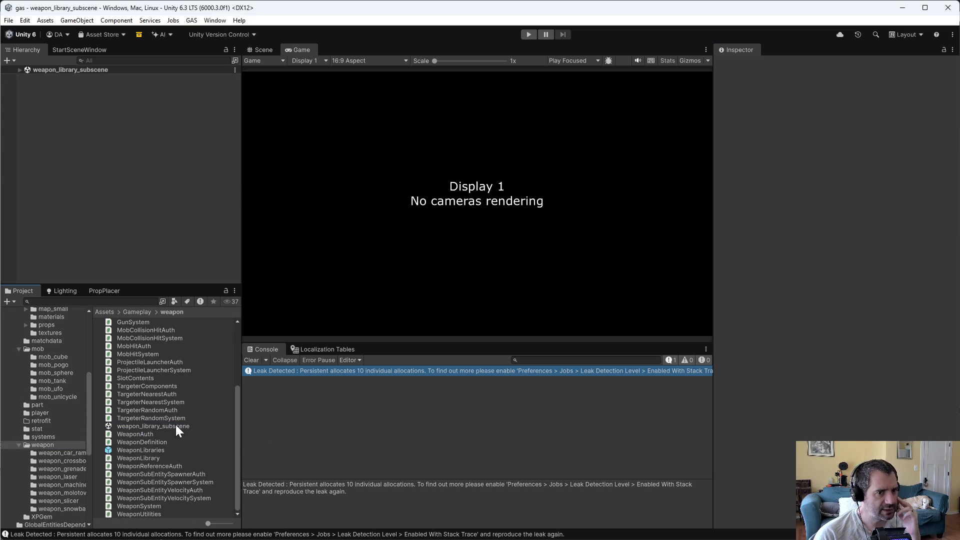
left_click(20, 70)
left_click(35, 78)
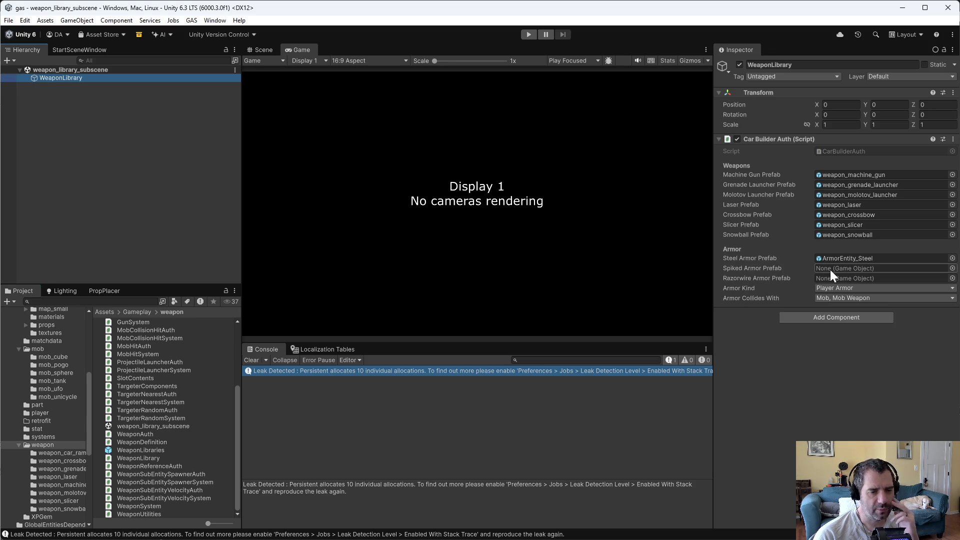
Step: Assign ArmorEntity_Spiked and ArmorEntity_Razorwire to the Spiked and Razorwire Armor Prefab fields
scroll(62, 390, "up", 10)
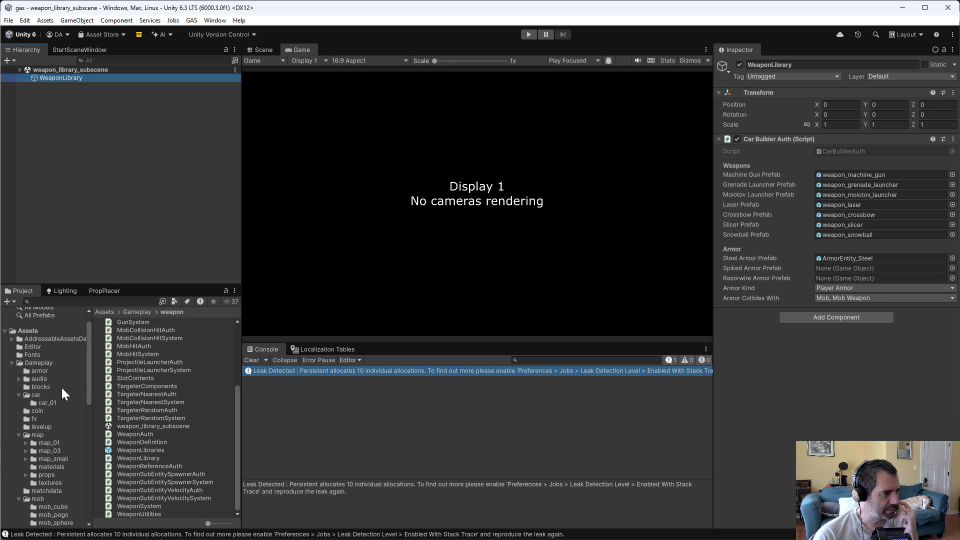
left_click(40, 371)
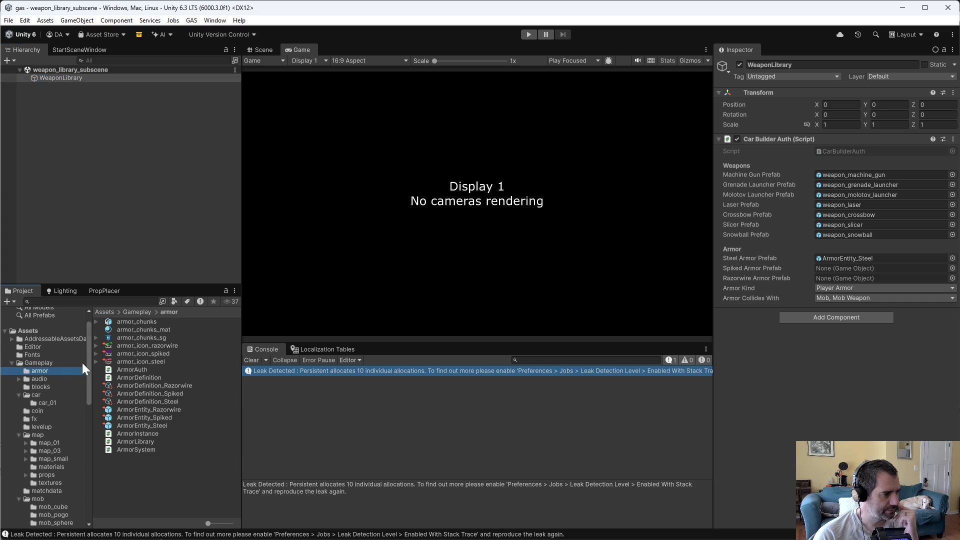
mouse_move(145, 418)
left_mouse_down()
mouse_move(847, 315)
mouse_move(872, 273)
left_mouse_up()
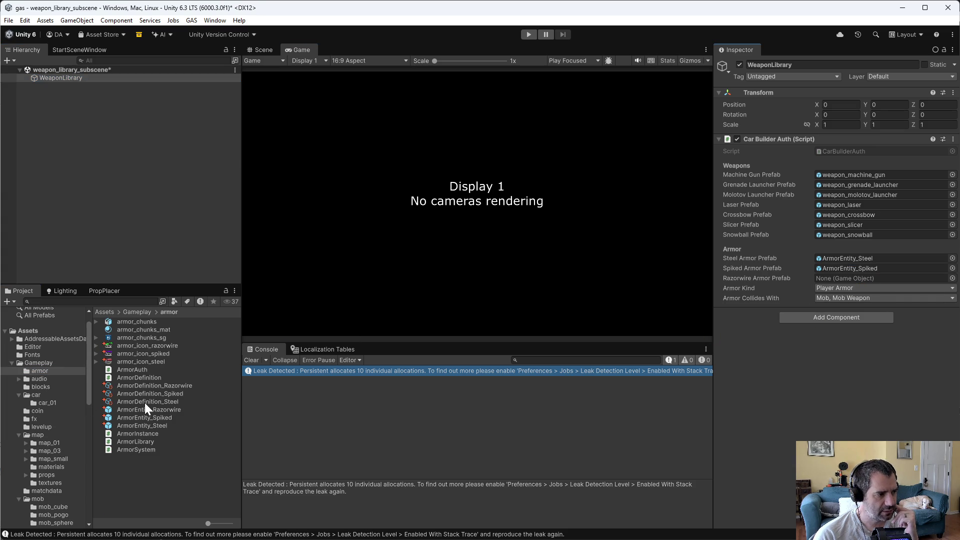
mouse_move(145, 403)
left_mouse_down()
mouse_move(742, 280)
mouse_move(854, 275)
mouse_move(764, 391)
mouse_move(170, 398)
mouse_move(201, 380)
mouse_move(853, 279)
mouse_move(840, 302)
mouse_move(260, 365)
mouse_move(104, 420)
mouse_move(519, 356)
mouse_move(846, 273)
mouse_move(849, 281)
left_mouse_up()
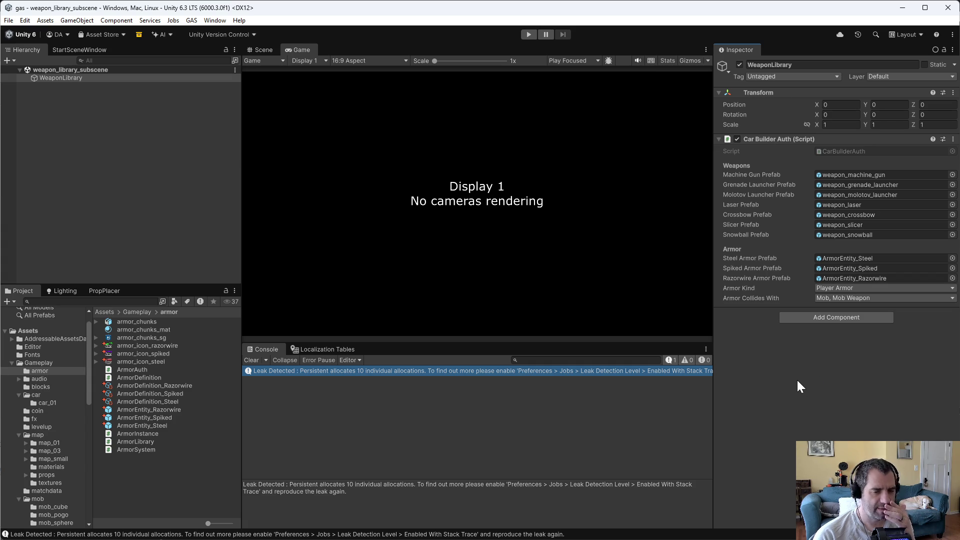
Step: In Emacs, open CarBuilderAuth.cs via find-file with 'carbui'
key("alt+Tab")
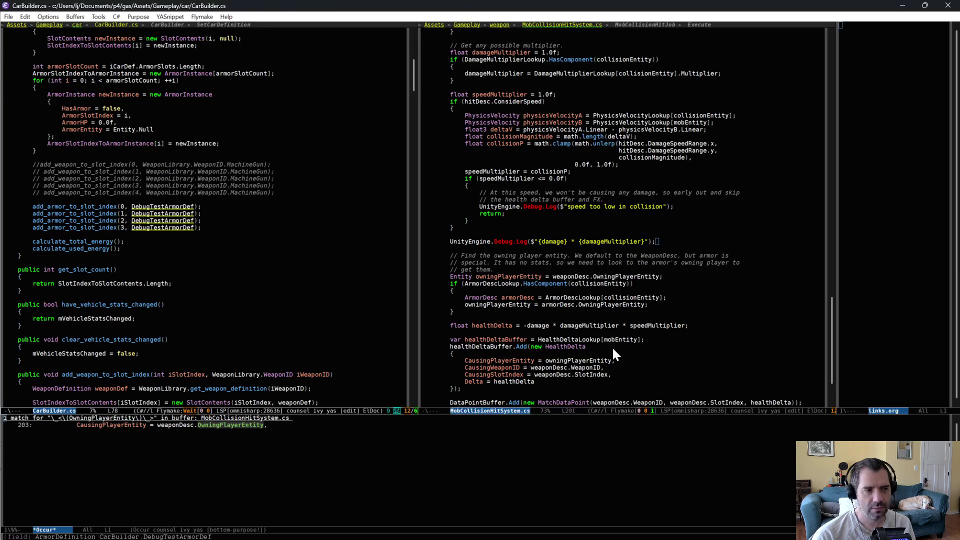
left_click(517, 224)
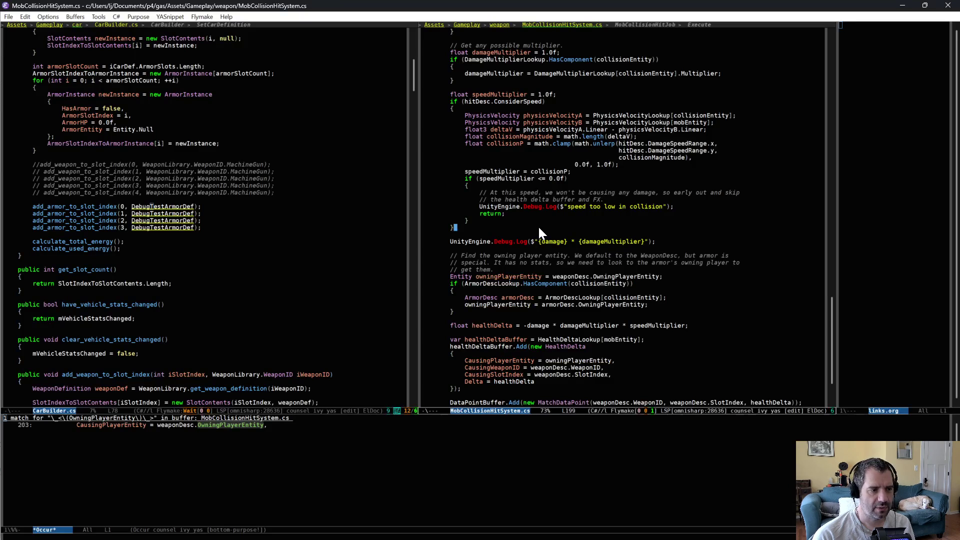
key("ctrl+x")
key("ctrl+f")
type("carbui")
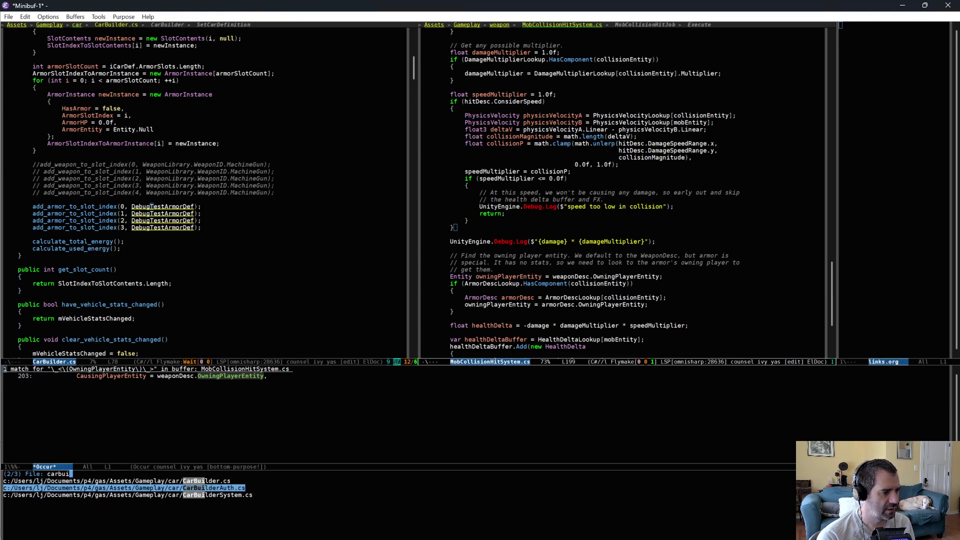
key("Return")
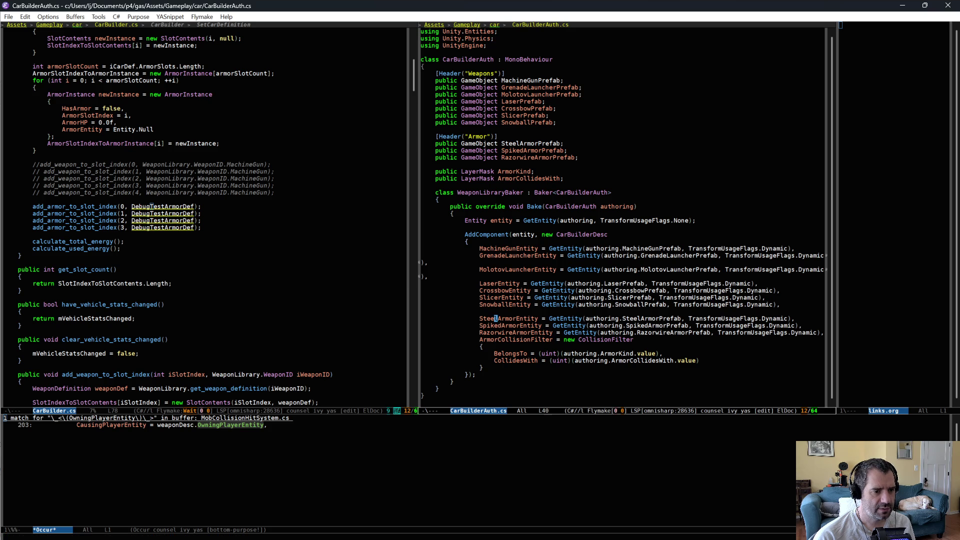
Step: Review the Steel and Razorwire armor entity assignments and the CarBuilderDesc Razorwire armor lookup
left_click(480, 318)
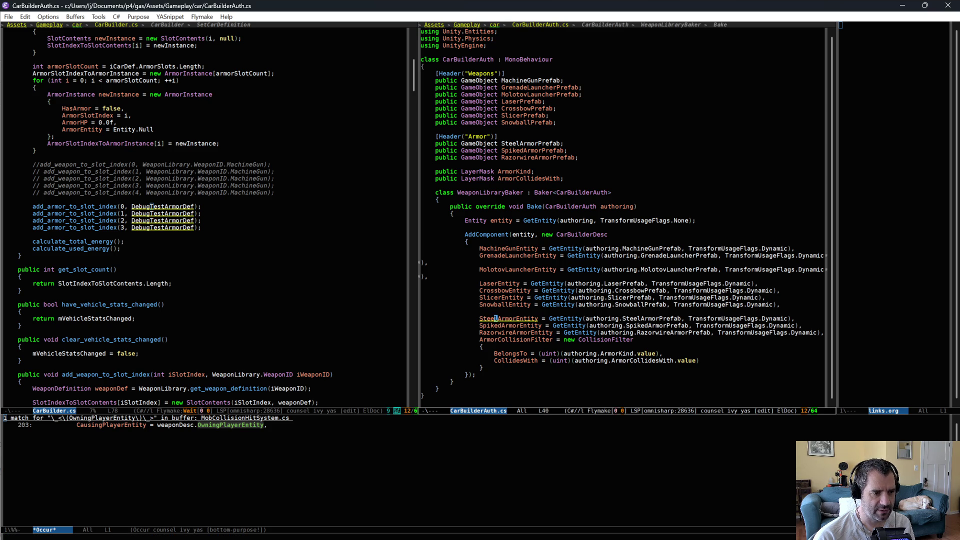
key("Down")
key("Down")
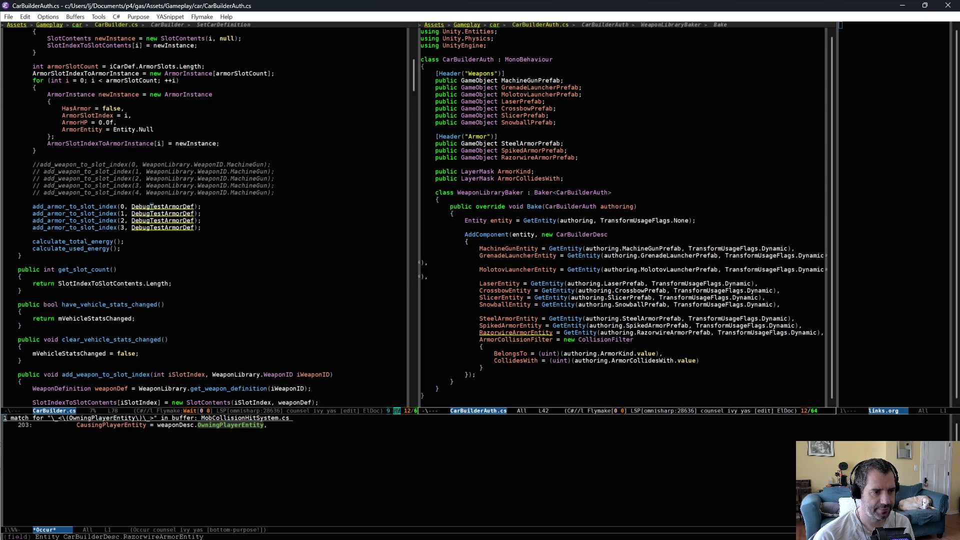
left_click(581, 235)
key("alt+period")
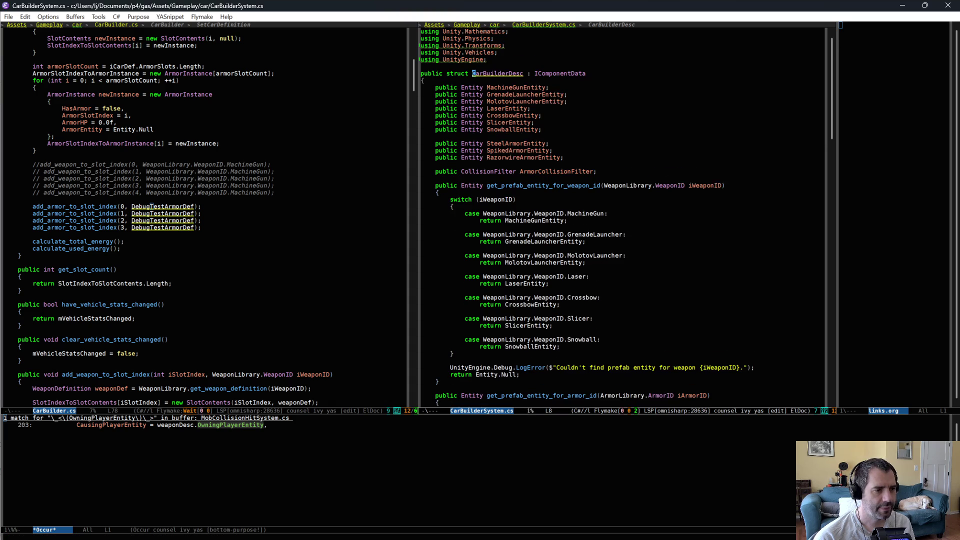
scroll(598, 259, "down", 5)
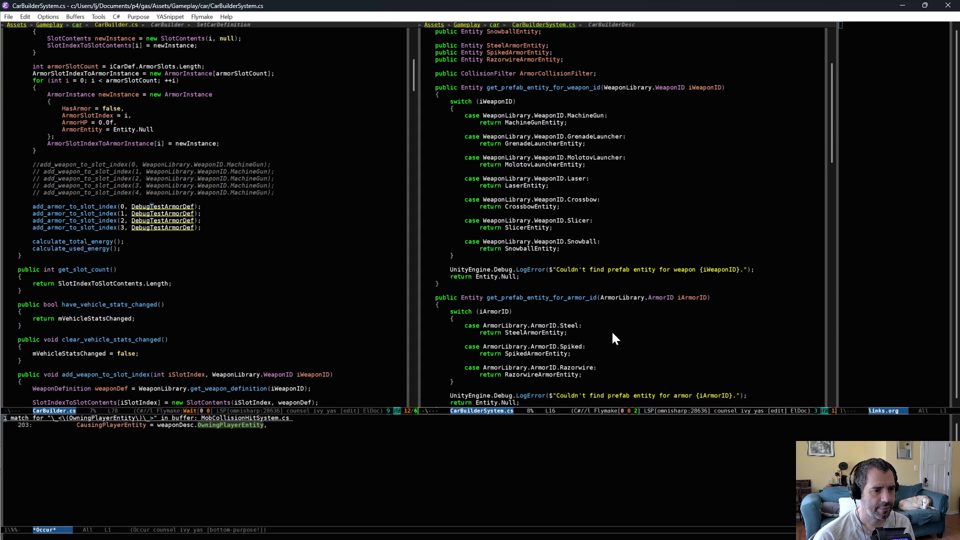
key("Down")
key("Down")
key("Down")
key("End")
scroll(584, 377, "down", 1)
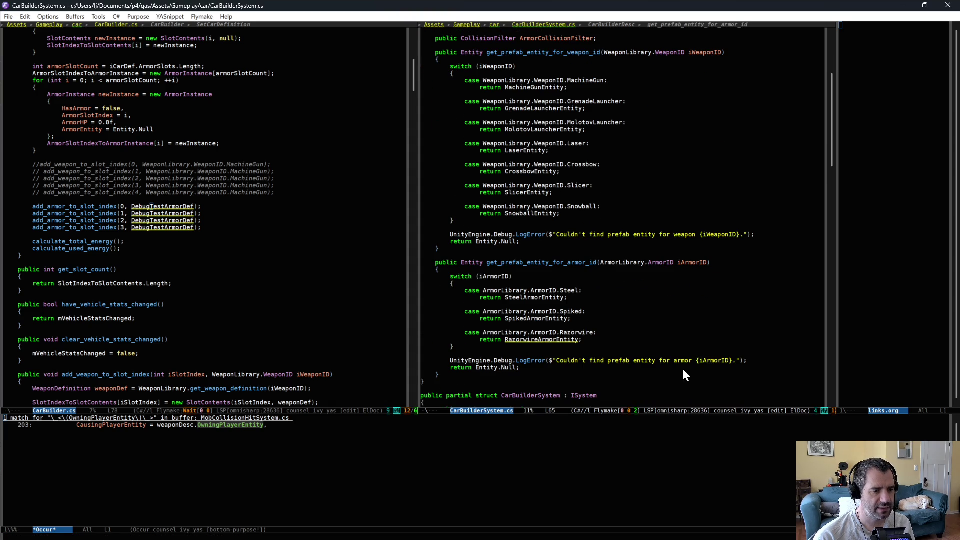
key("Down")
key("Down")
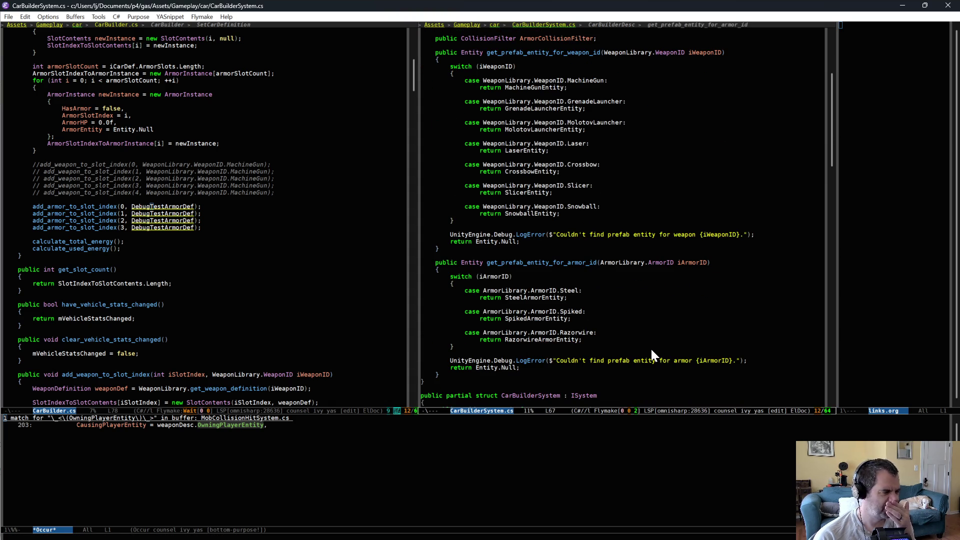
Step: Search the project for get_prefab_entity_for_armor_id, open the CarBuilder.cs:446 call site, then select ArmorDefinition_Razorwire in Unity
left_click(548, 262)
key("ctrl+c")
key("s")
key("d")
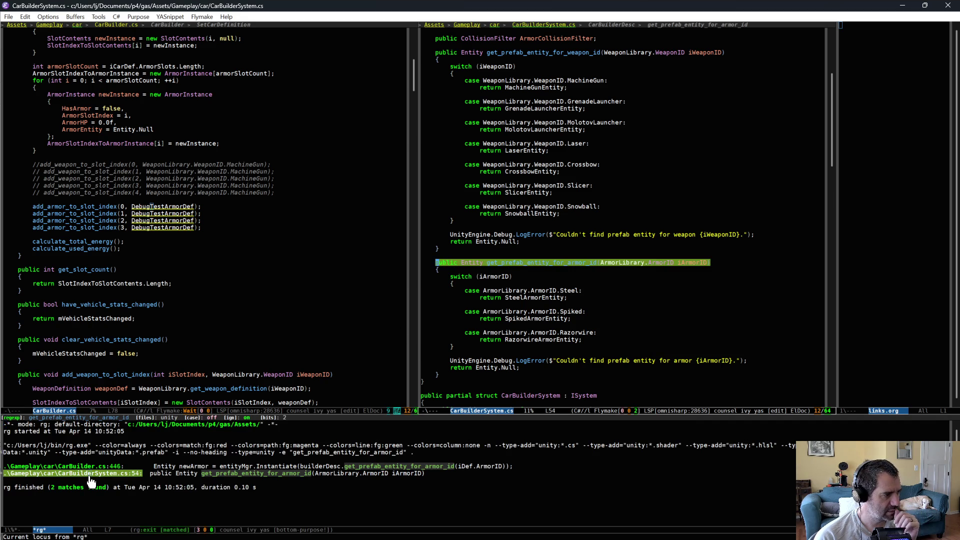
key("p")
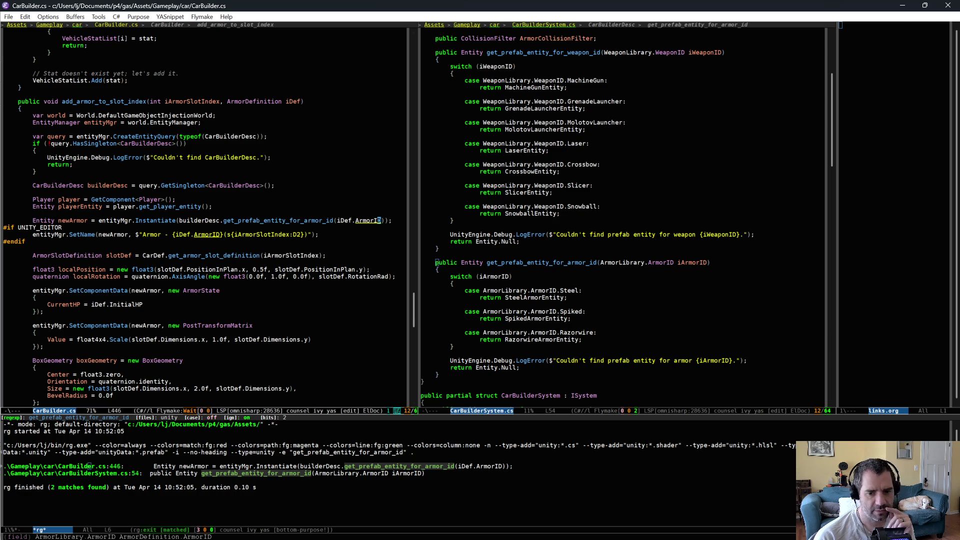
key("alt+Tab")
left_click(152, 388)
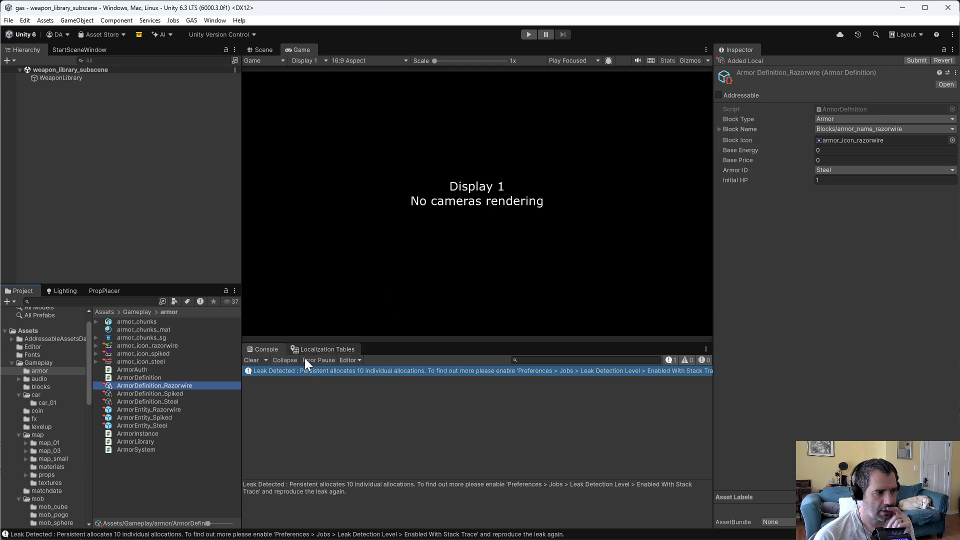
Step: Set the armor definitions' Armor IDs to Spiked and Razorwire respectively
left_click(826, 170)
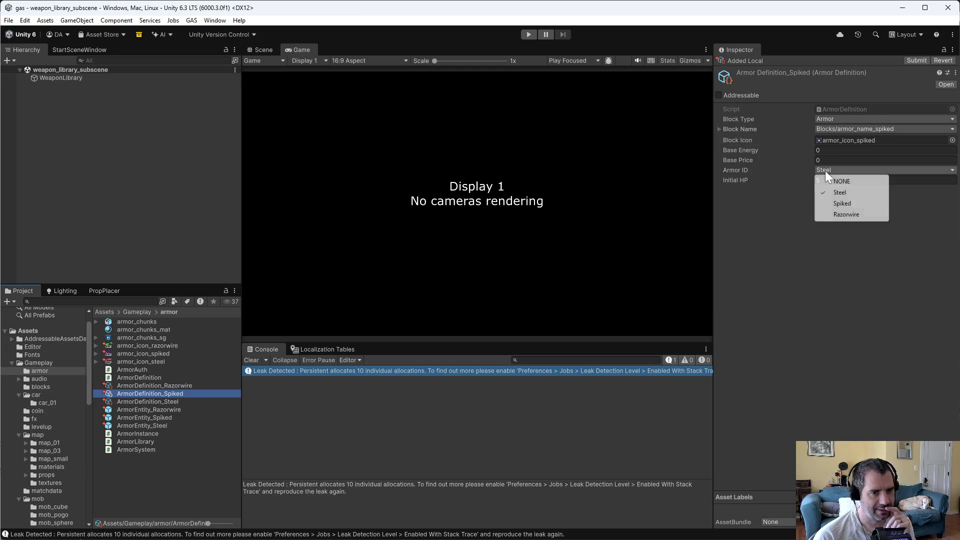
left_click(845, 203)
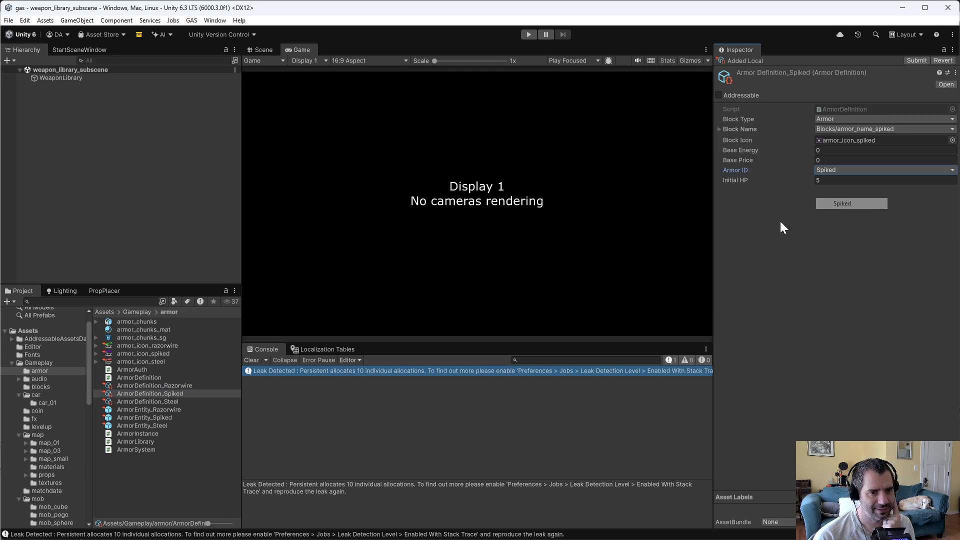
left_click(172, 397)
left_click(179, 386)
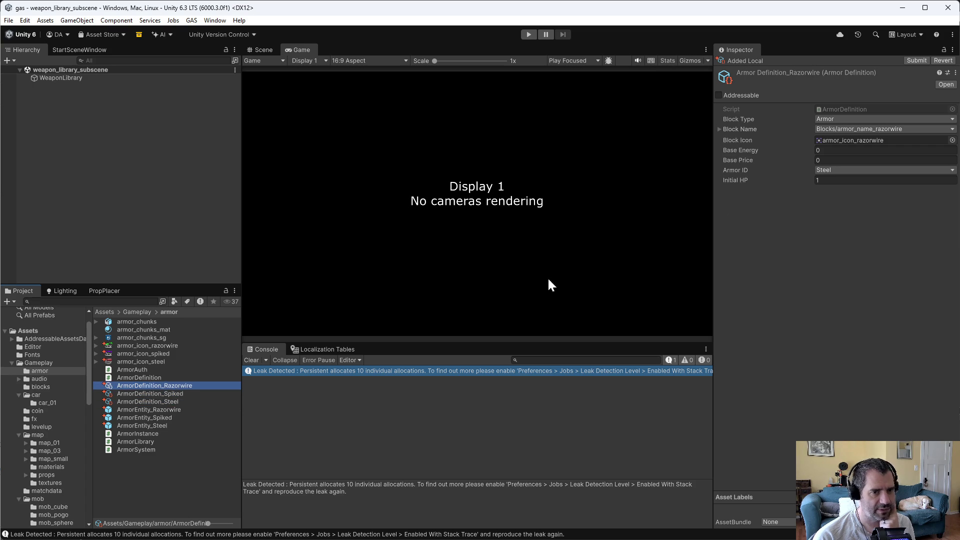
left_click(832, 171)
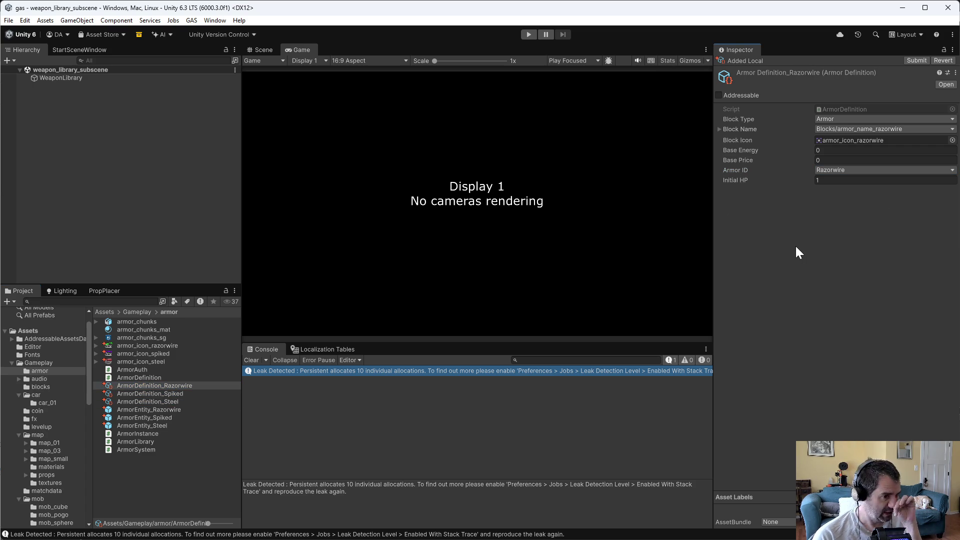
Step: Run a brief play-test of the game and stop it
left_click(528, 34)
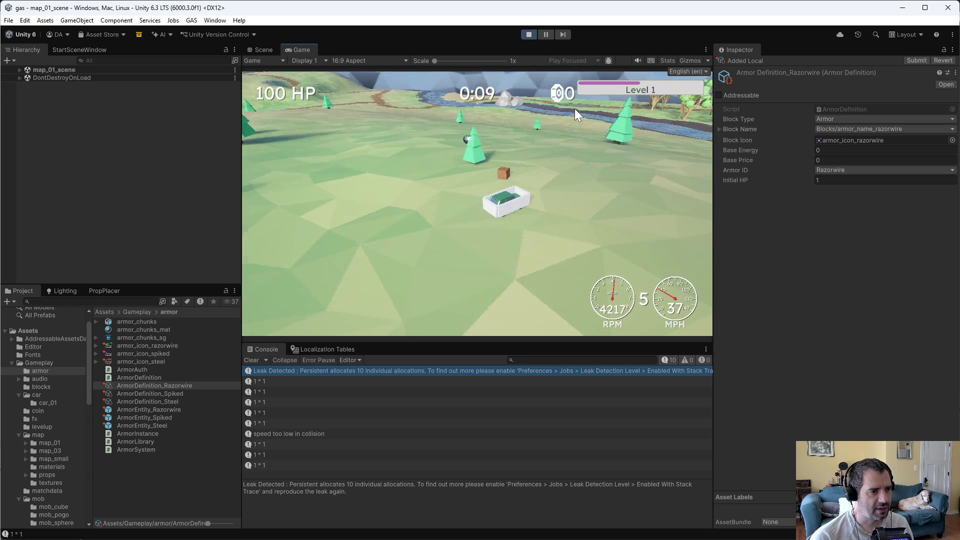
left_click(529, 34)
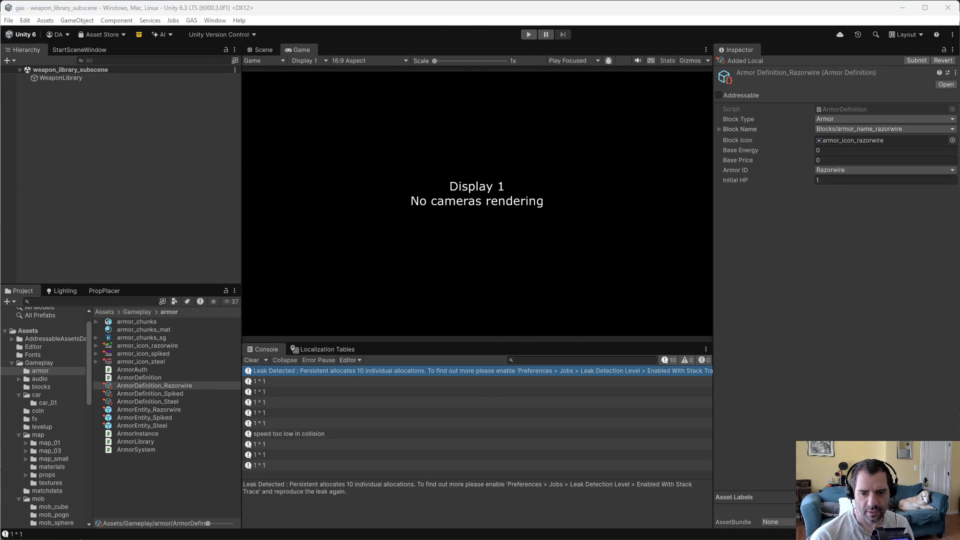
key("alt+Tab")
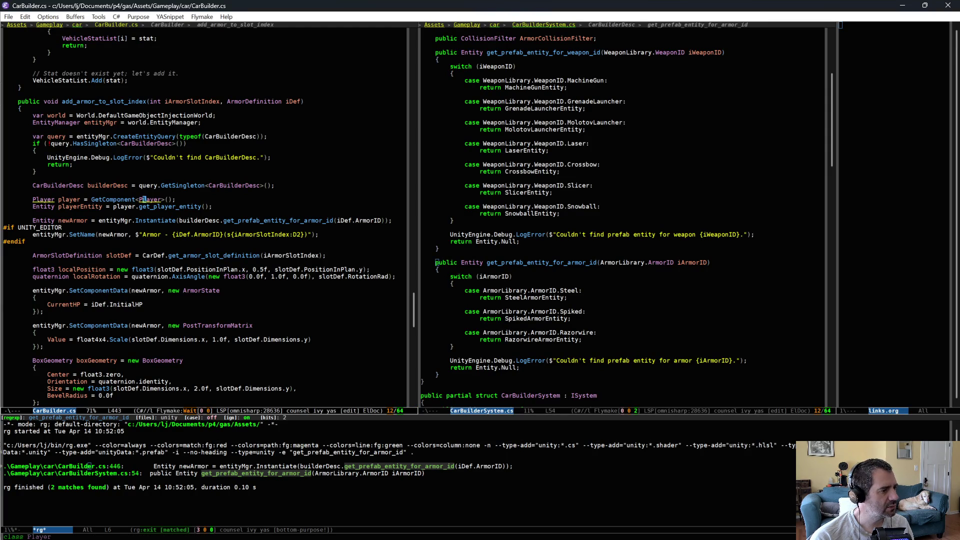
Step: Comment out the four debug add_armor_to_slot_index lines in CarBuilder.cs and return to Unity to recompile
scroll(251, 262, "up", 5)
scroll(251, 257, "up", 15)
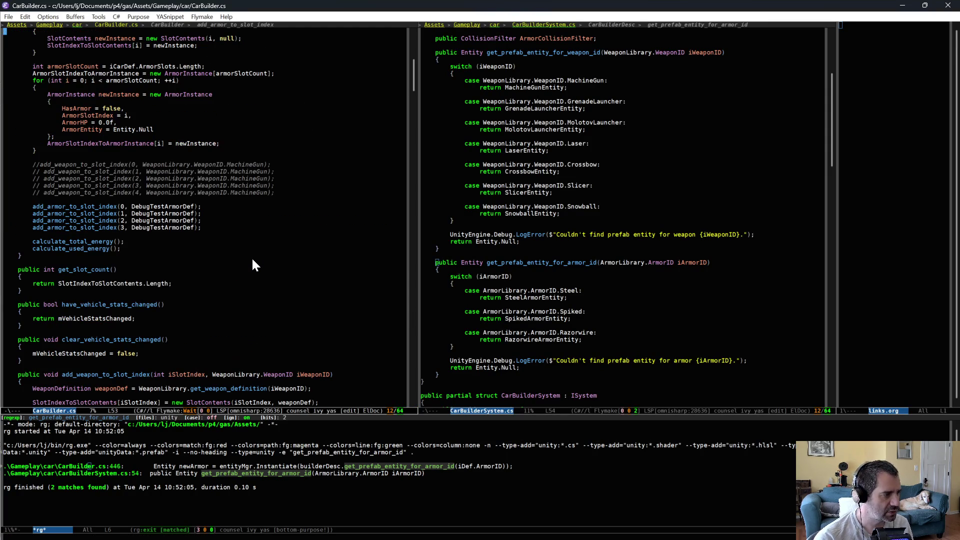
left_click_drag(217, 209, 215, 231)
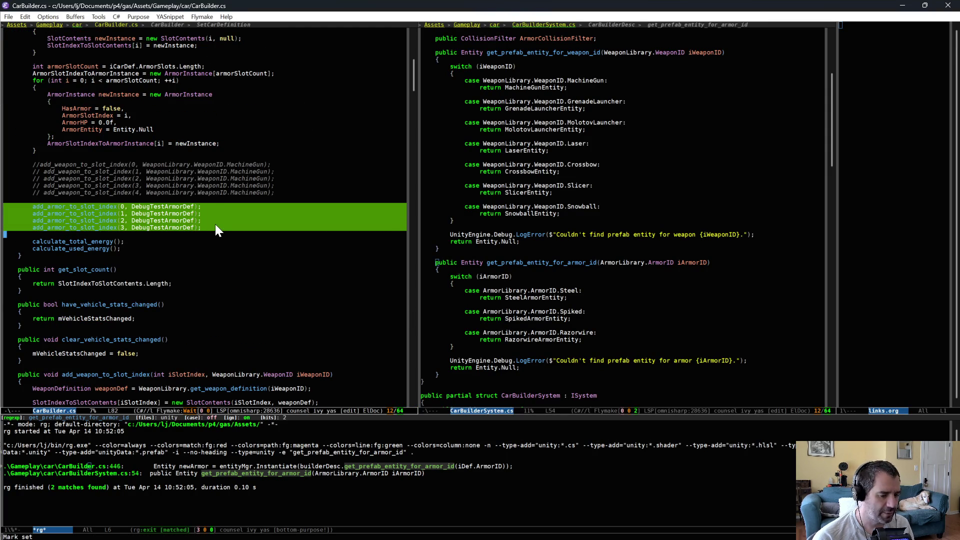
key("alt+semicolon")
key("alt+Tab")
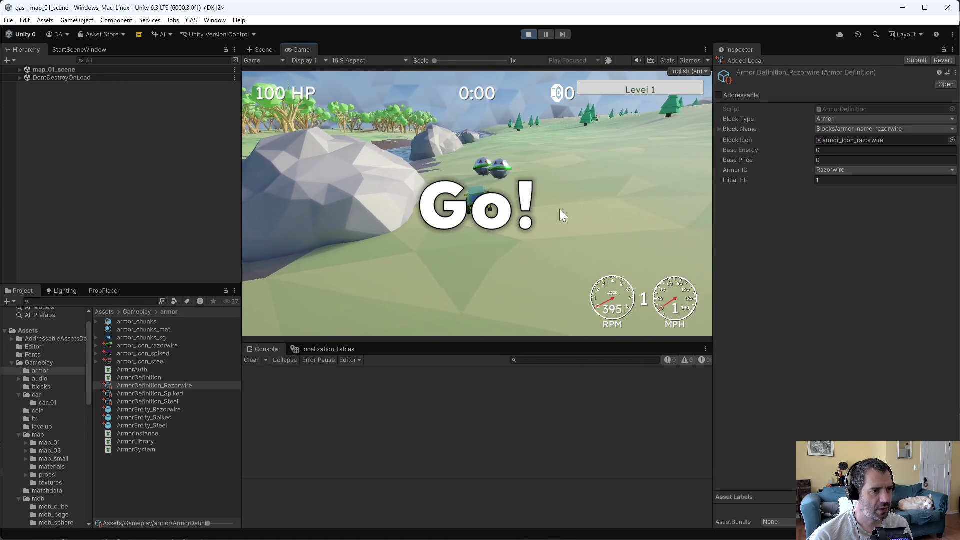
Step: Drive the car forward through Level 1's opening stretch after the countdown
key("w")
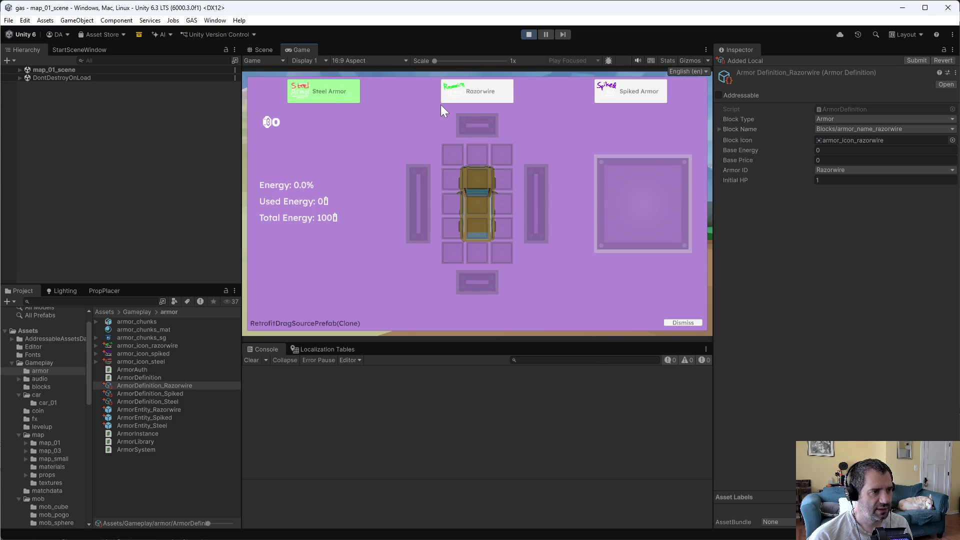
Step: Fit Spiked Armor into the car's top slot, drive on, then reopen the retrofit screen with Tab
left_click_drag(588, 101, 556, 116)
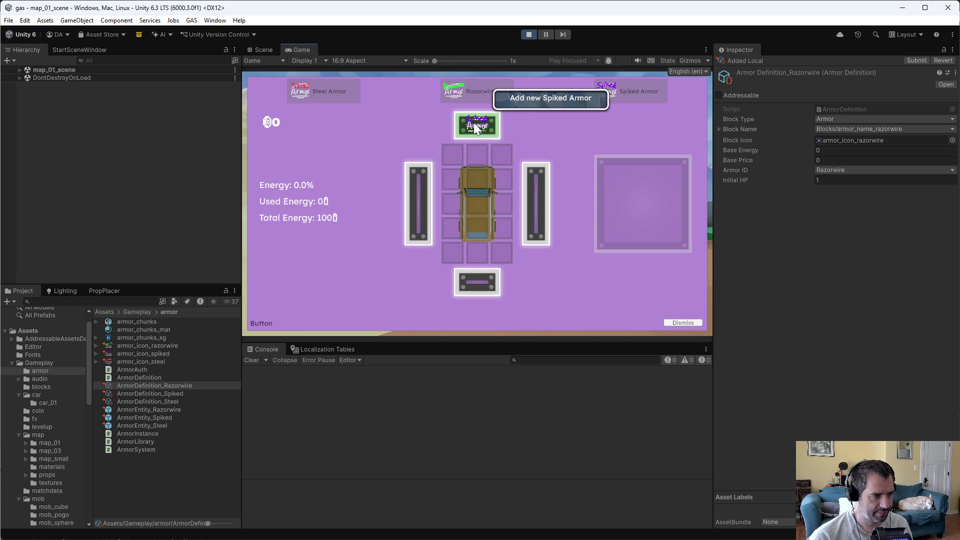
left_click_drag(475, 128, 477, 126)
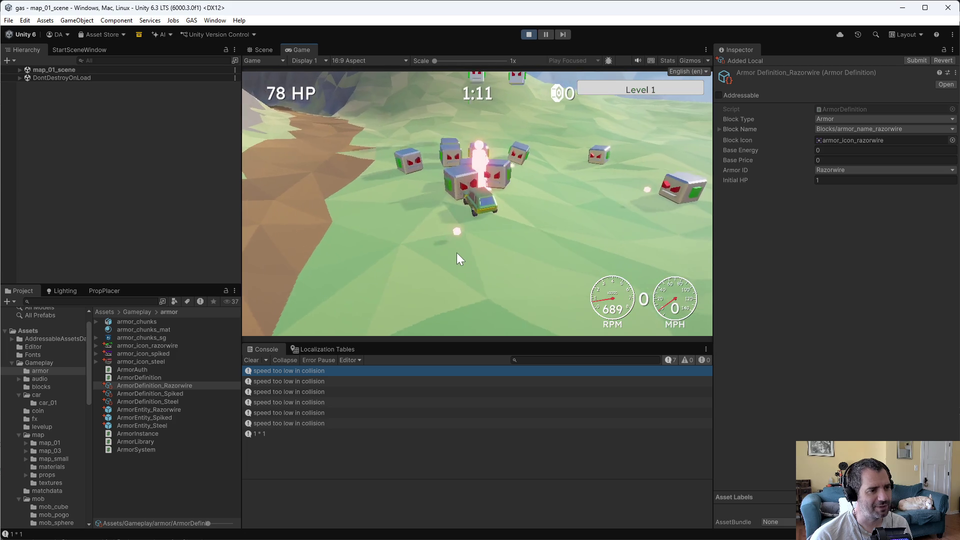
key("Tab")
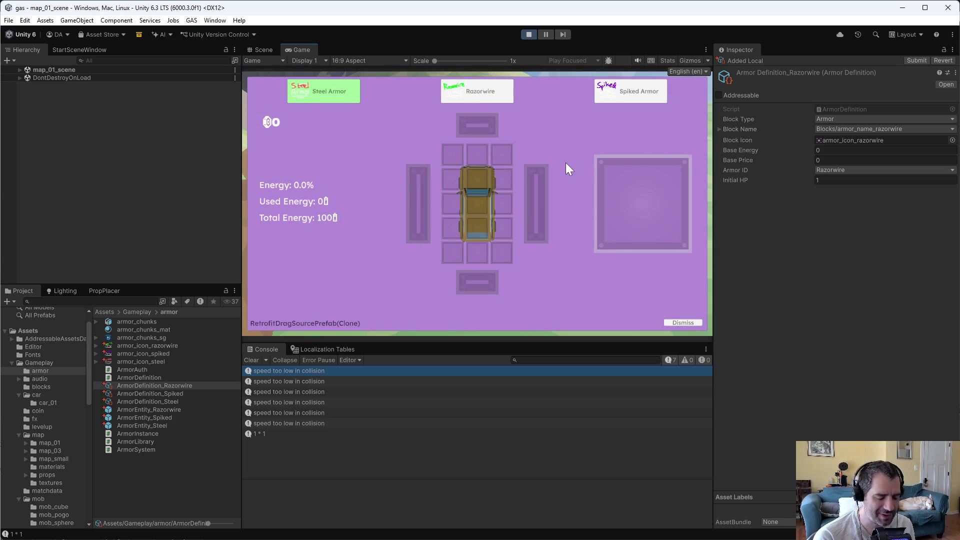
Step: Fit another Spiked Armor onto the car's armor slots and resume driving
mouse_move(610, 95)
left_mouse_down()
mouse_move(473, 172)
mouse_move(473, 131)
left_mouse_up()
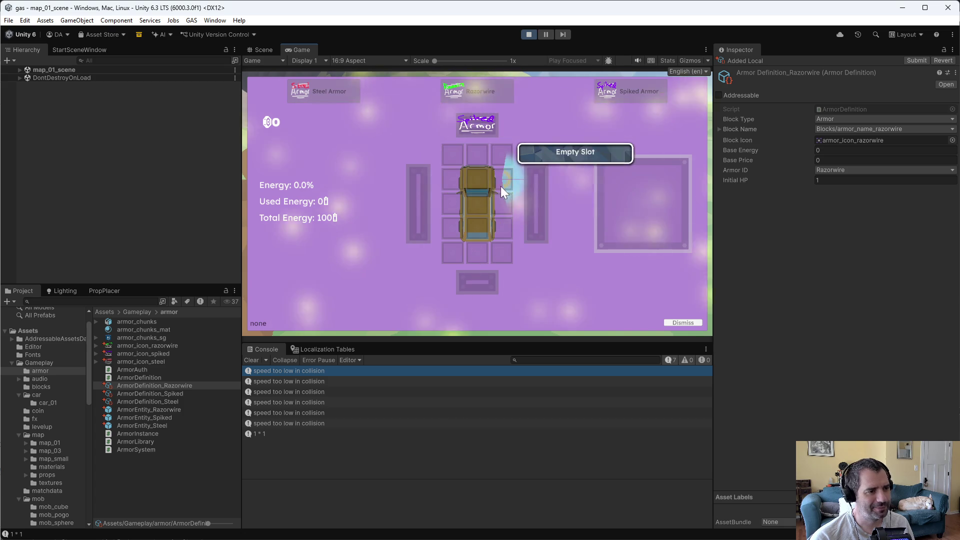
key("Tab")
key("w")
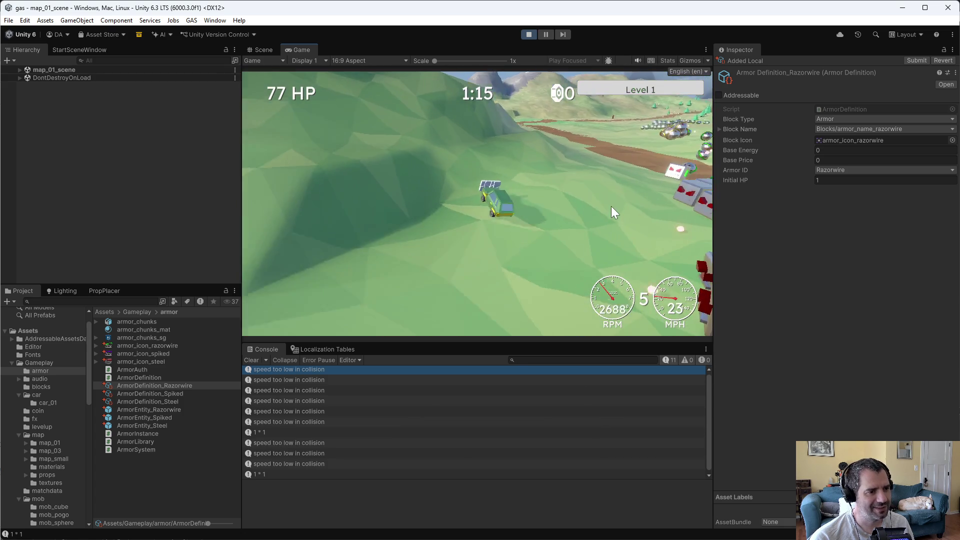
Step: Drive through the enemies, close the retrofit screen, and toggle the Stats overlay on and off
key("w")
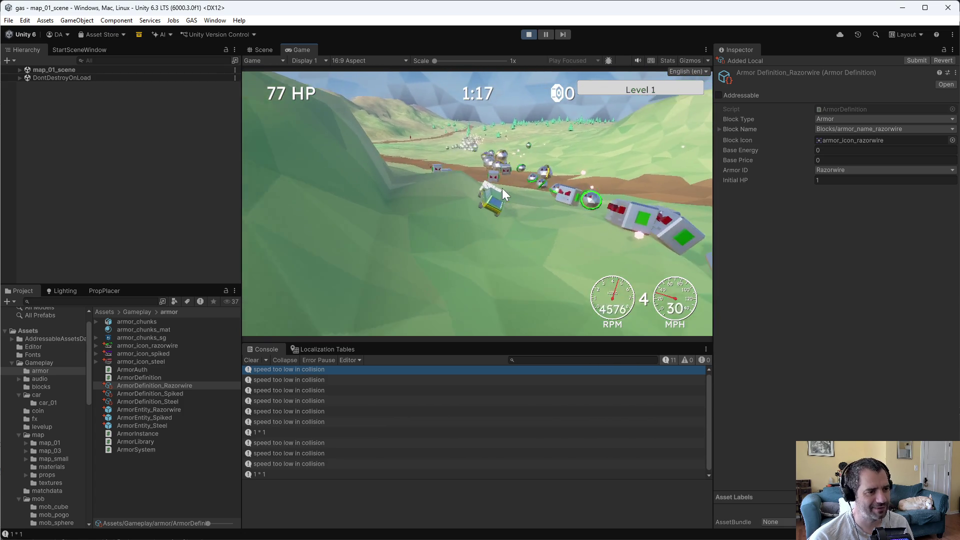
key("w")
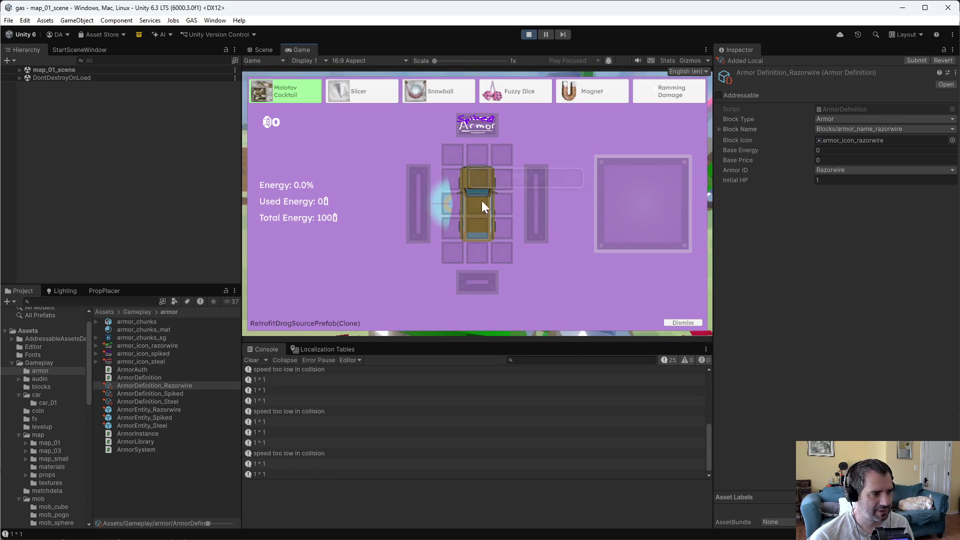
left_click(674, 322)
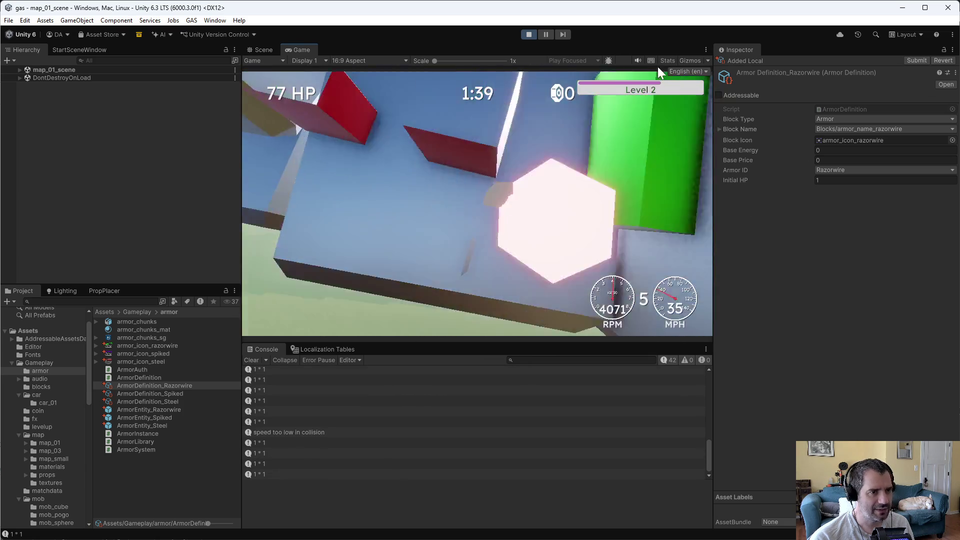
left_click(668, 60)
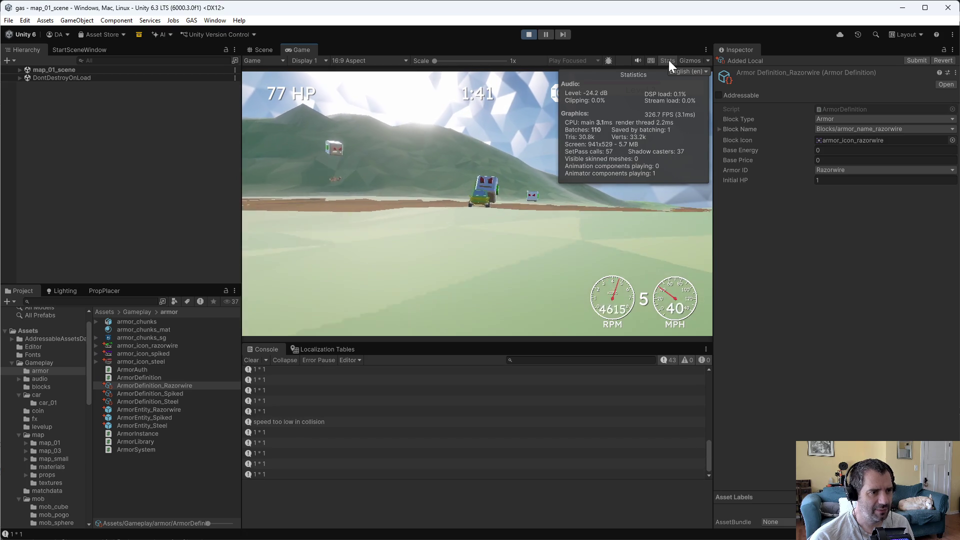
left_click(668, 60)
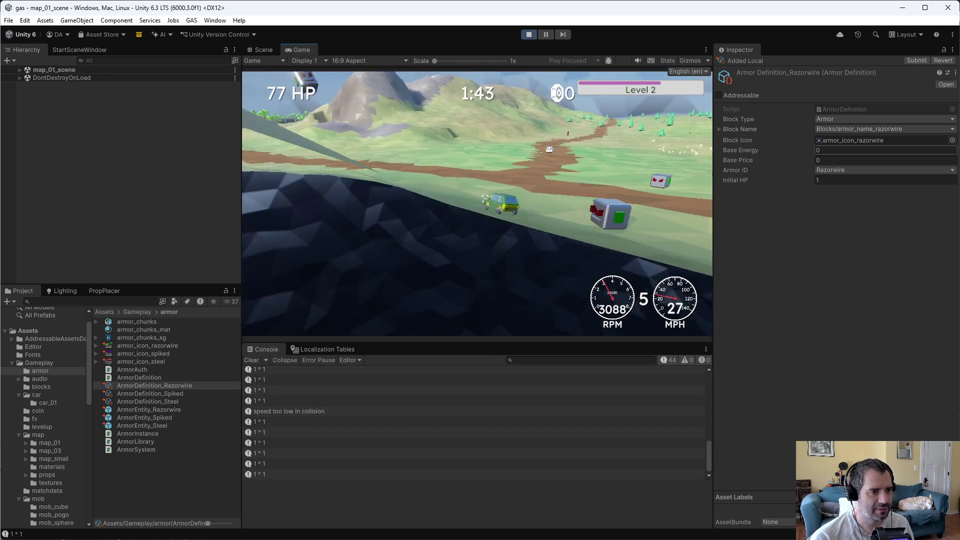